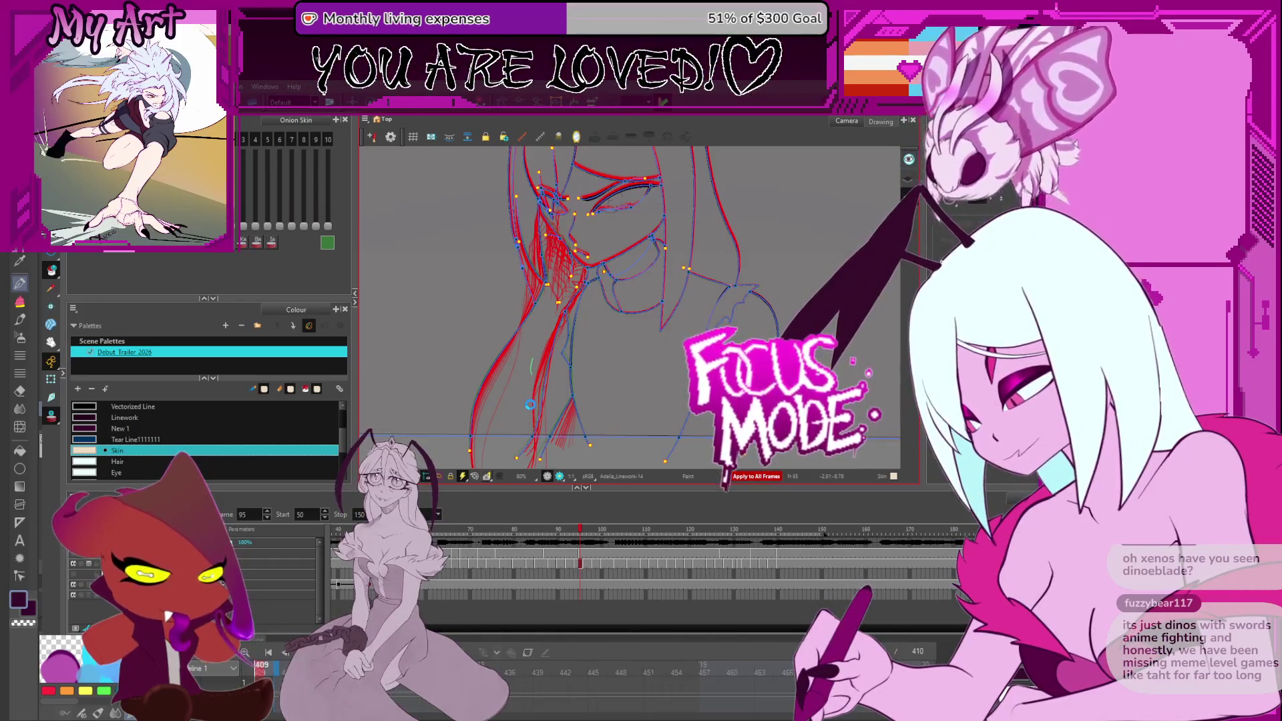
# Step: Switch away from Harmony to reach the startup window listing Debut_Trailer_2026, Strut and Magic_girl_transformation
pyautogui.hotkey('alt', 'Tab')
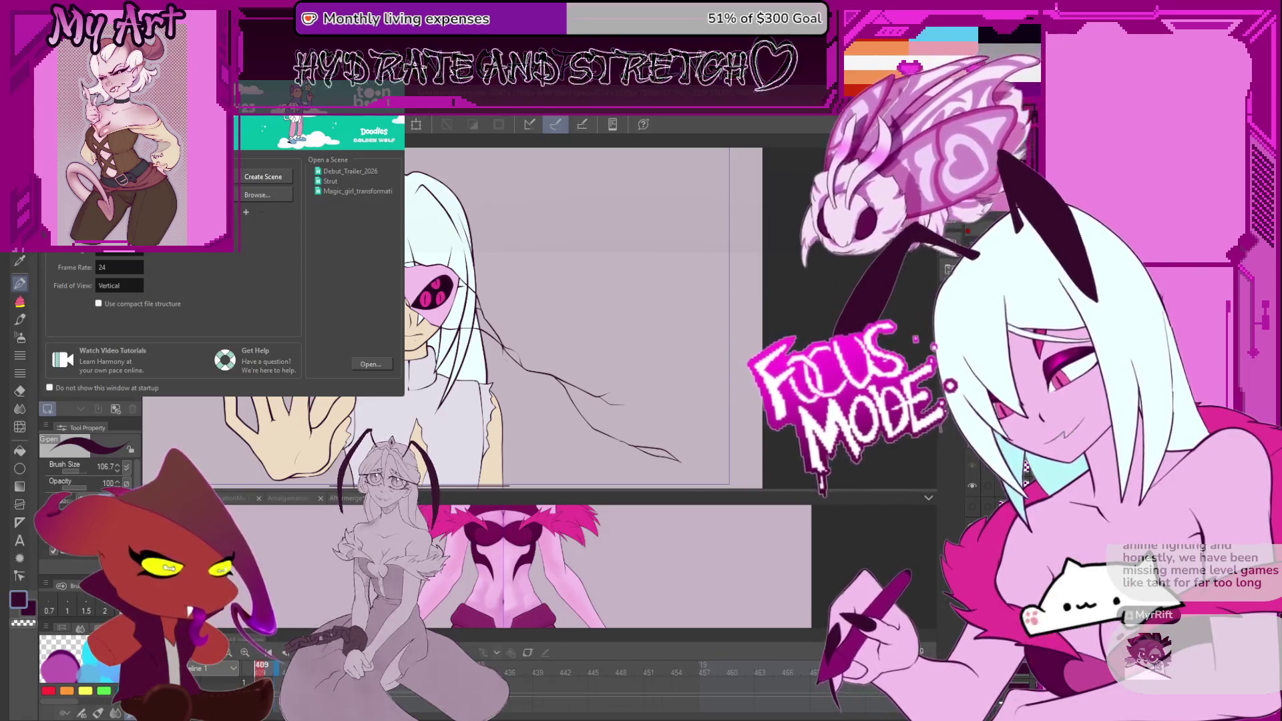
# Step: Return to the girl's scene and zoom and pan the Camera view onto the sketch
pyautogui.hotkey('alt', 'Tab')
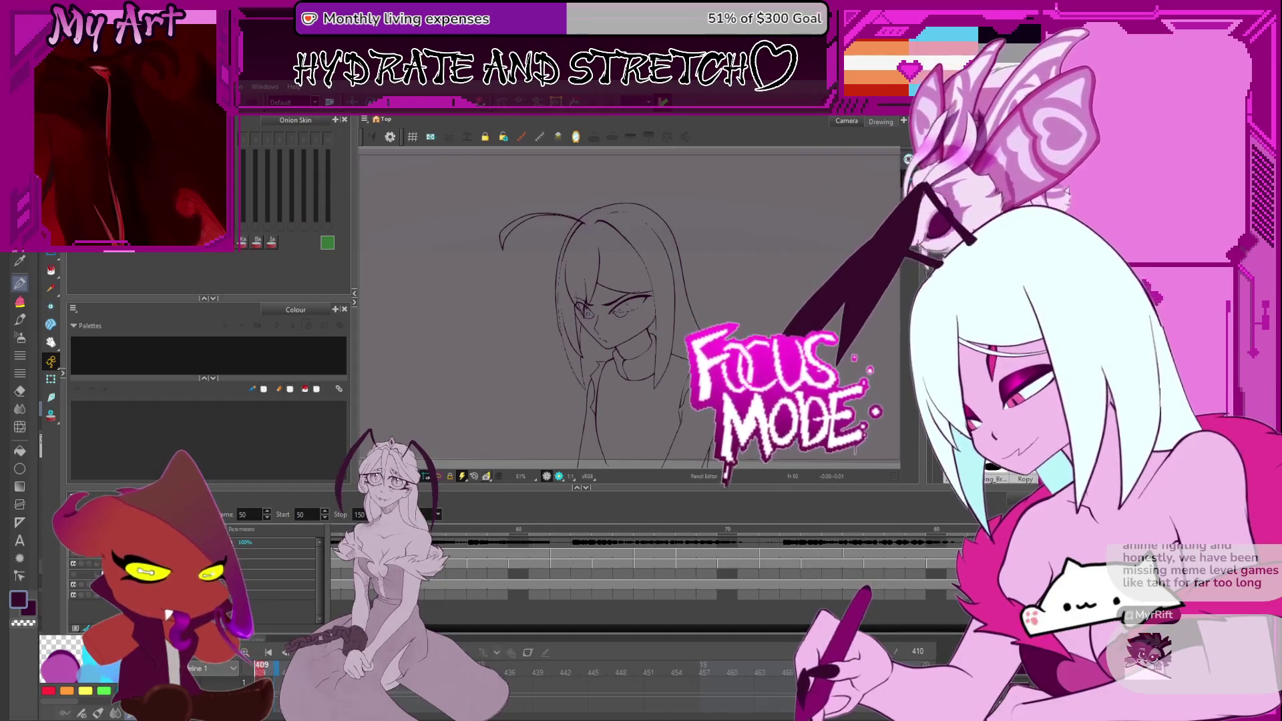
pyautogui.click(265, 421)
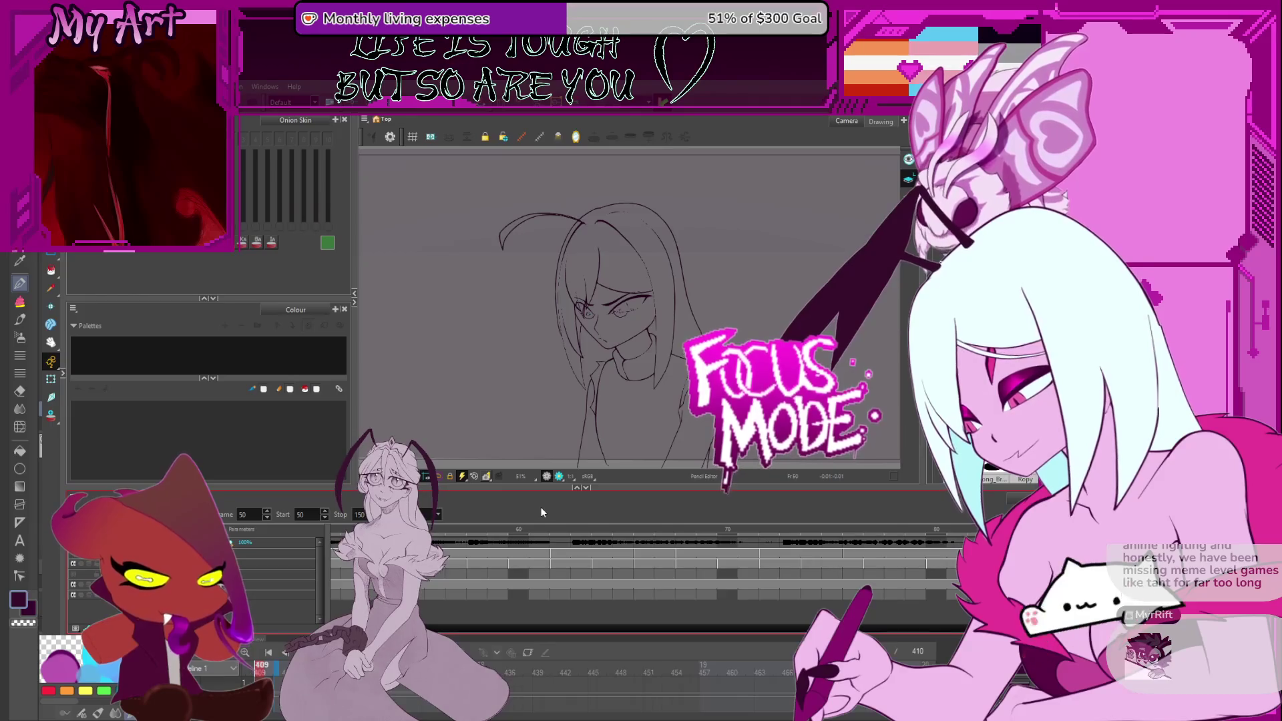
pyautogui.scroll(2, 484, 394)
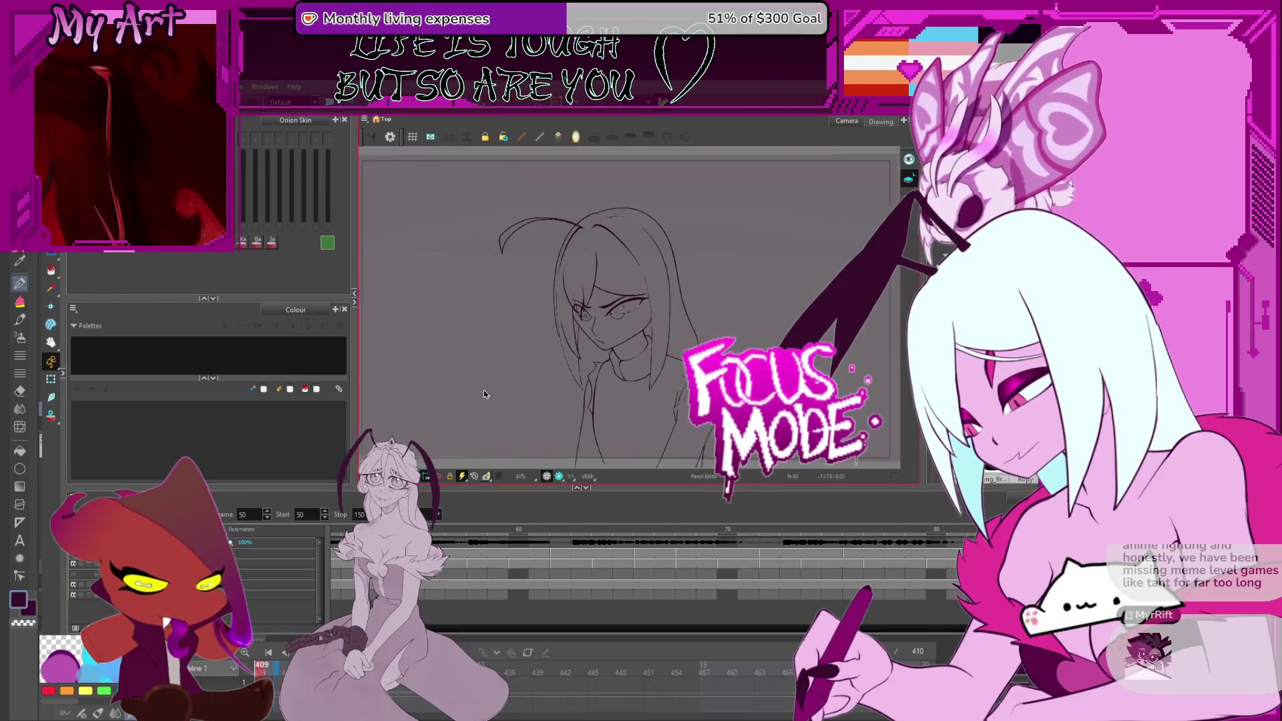
pyautogui.moveTo(484, 390); pyautogui.dragTo(466, 375)
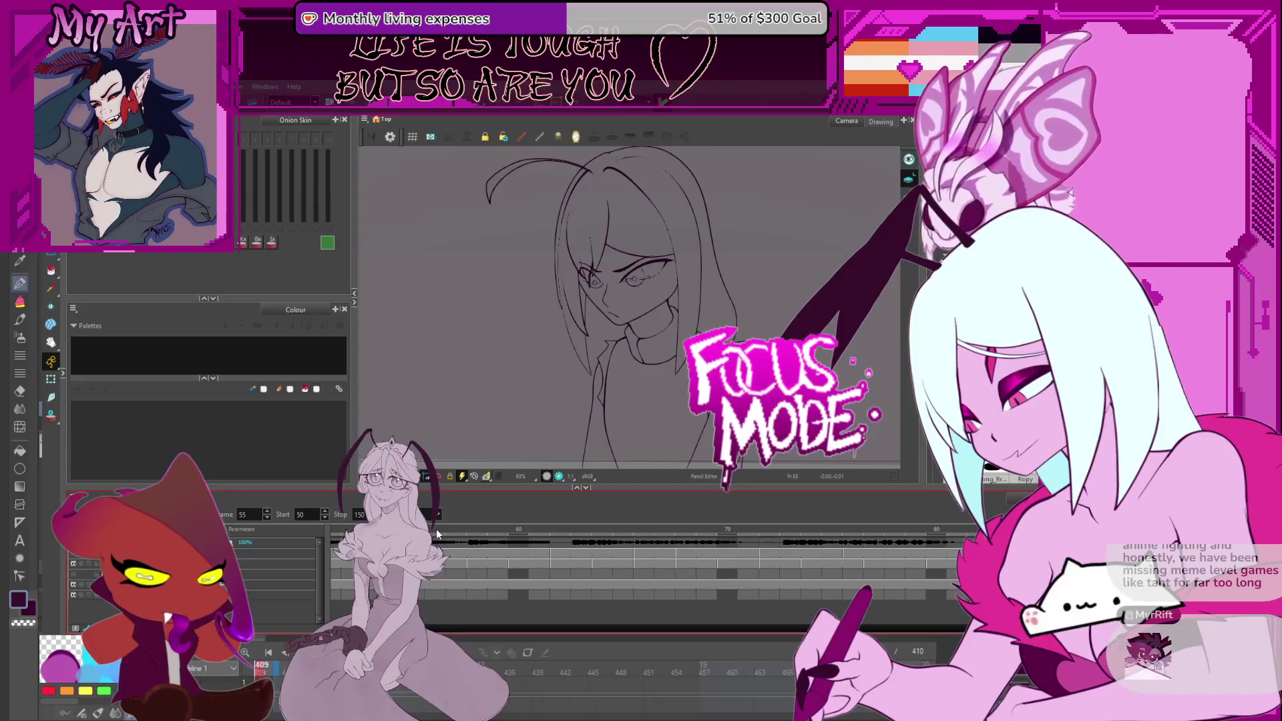
# Step: Scrub the timeline through frames 55–82 and settle on the drawing at frame 64
pyautogui.moveTo(437, 534); pyautogui.dragTo(971, 531)
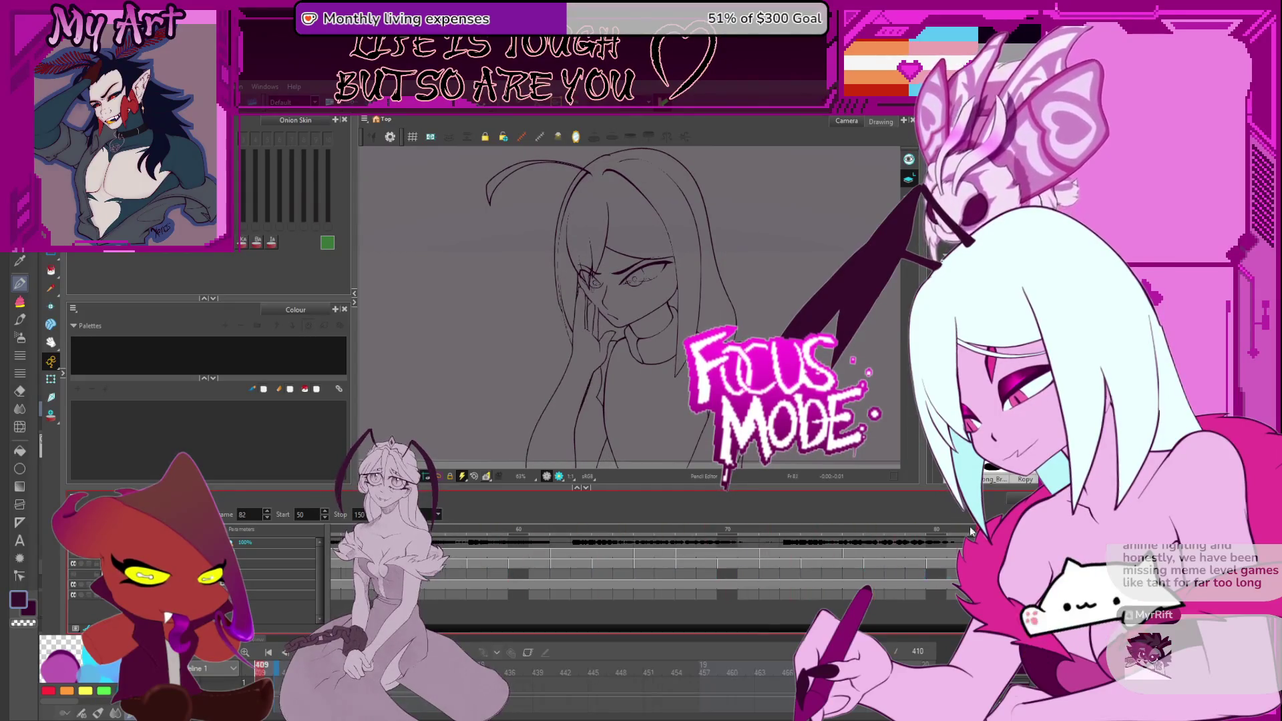
pyautogui.click(518, 572)
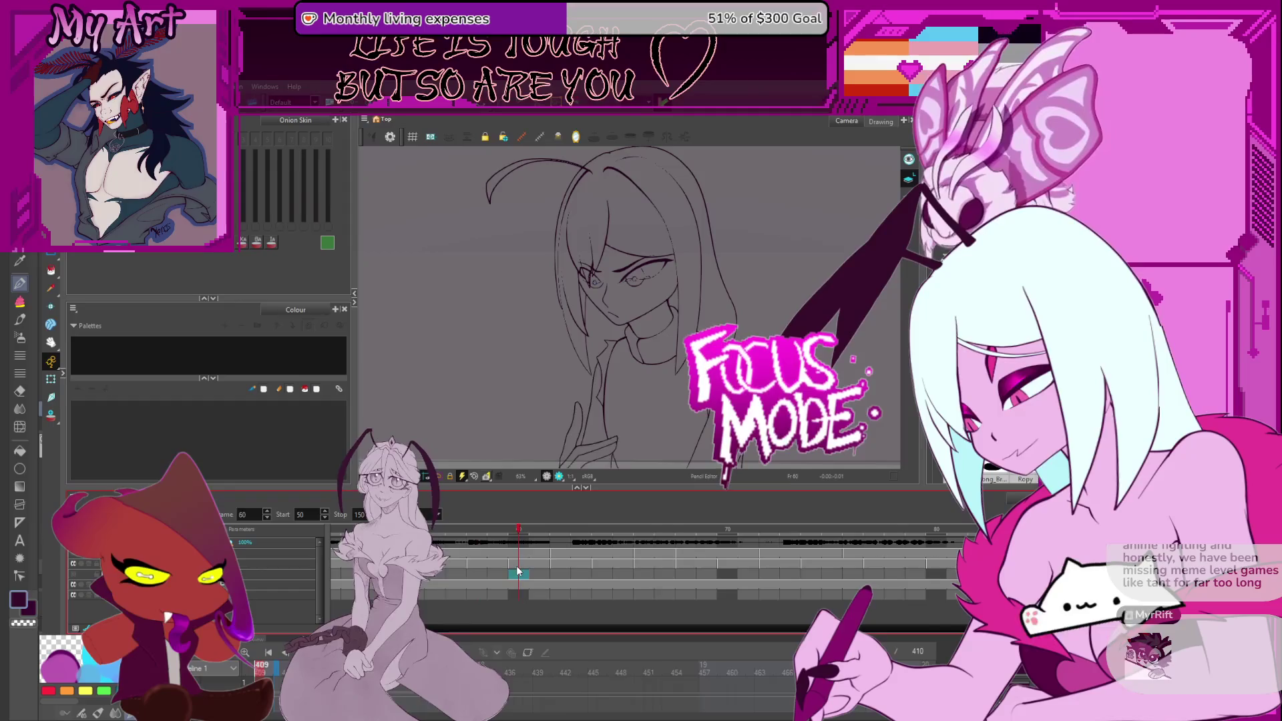
pyautogui.moveTo(518, 572)
pyautogui.mouseDown()
pyautogui.moveTo(916, 566)
pyautogui.moveTo(303, 555)
pyautogui.moveTo(472, 568)
pyautogui.mouseUp()
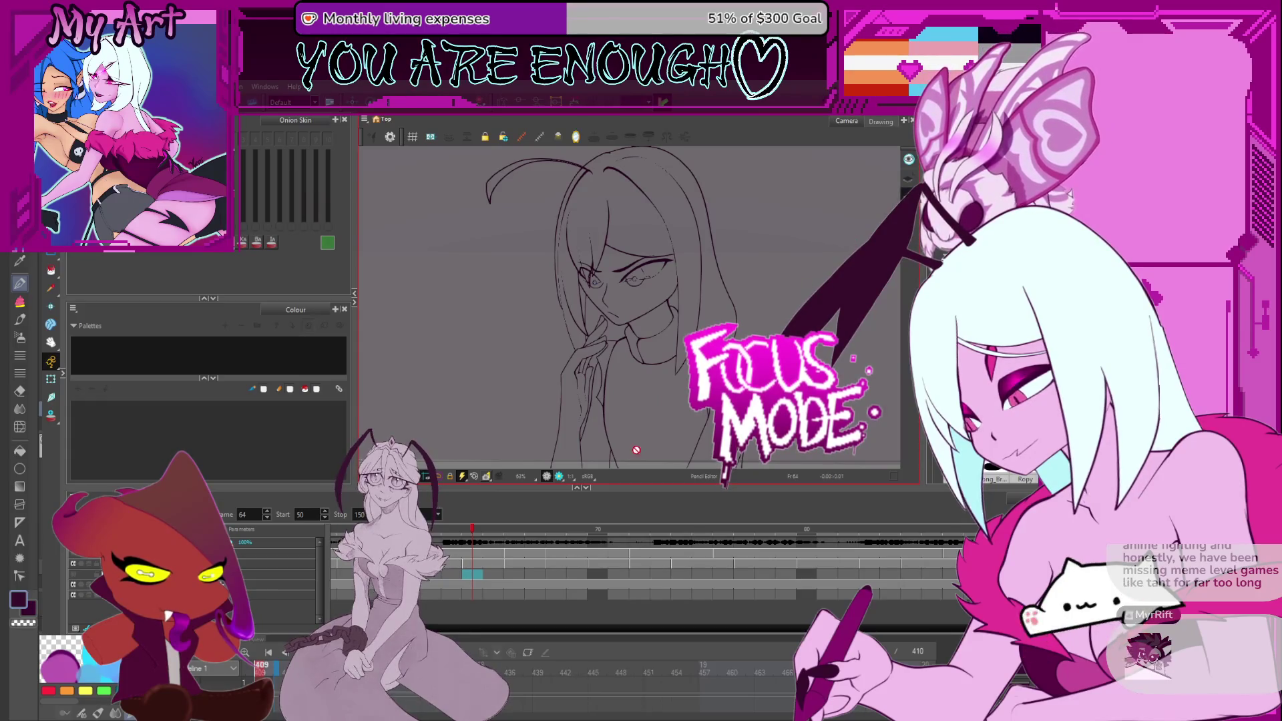
# Step: Select the frame 64 drawing and step forward to the next frame
pyautogui.click(470, 568)
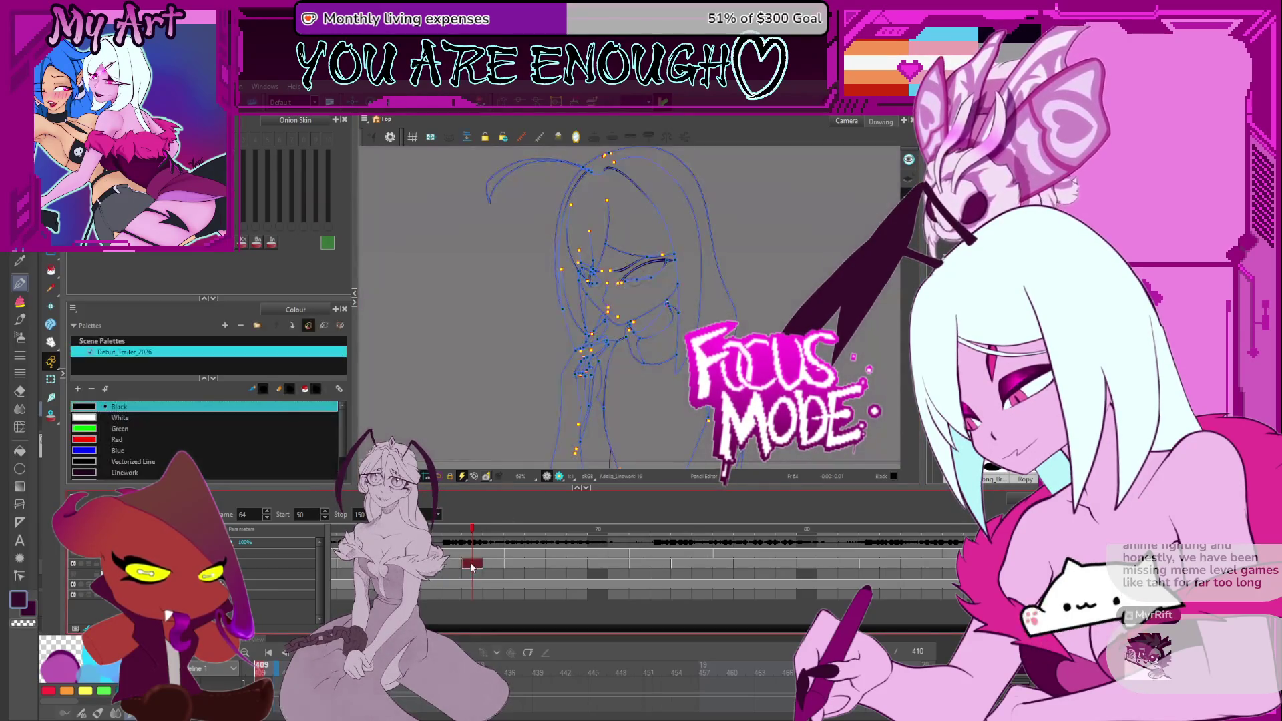
pyautogui.scroll(-1, 277, 432)
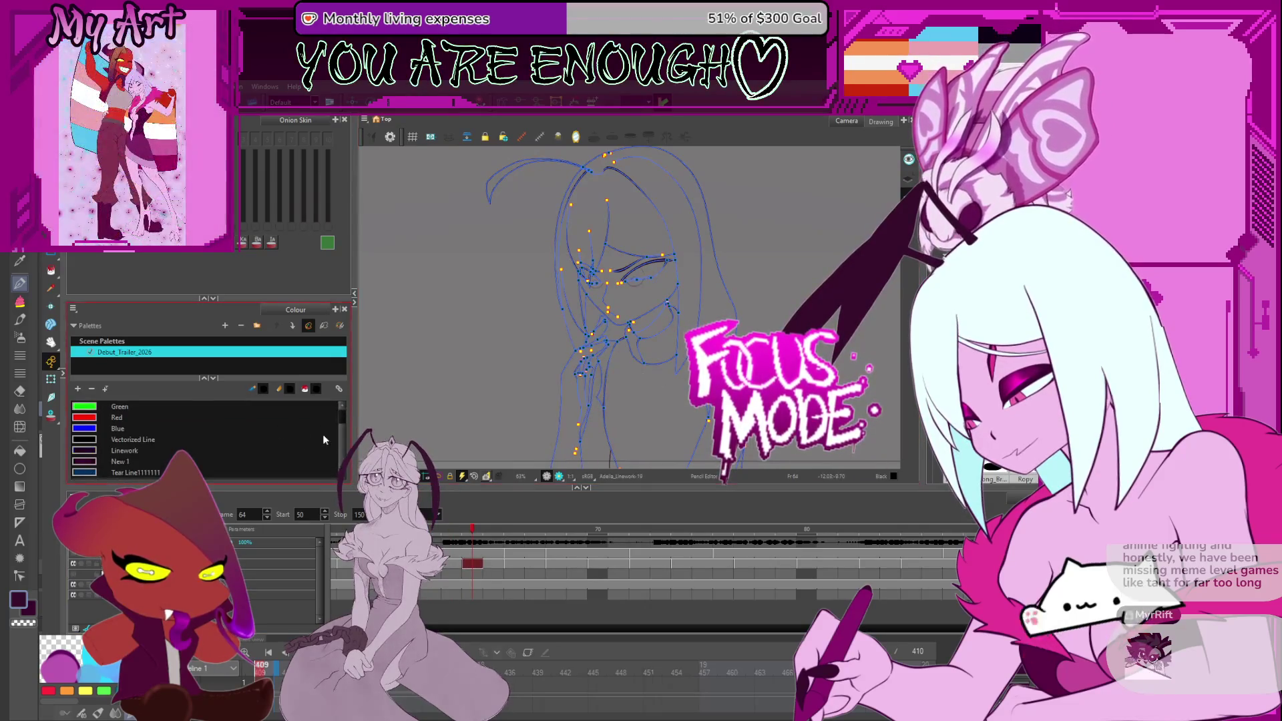
pyautogui.press('.')
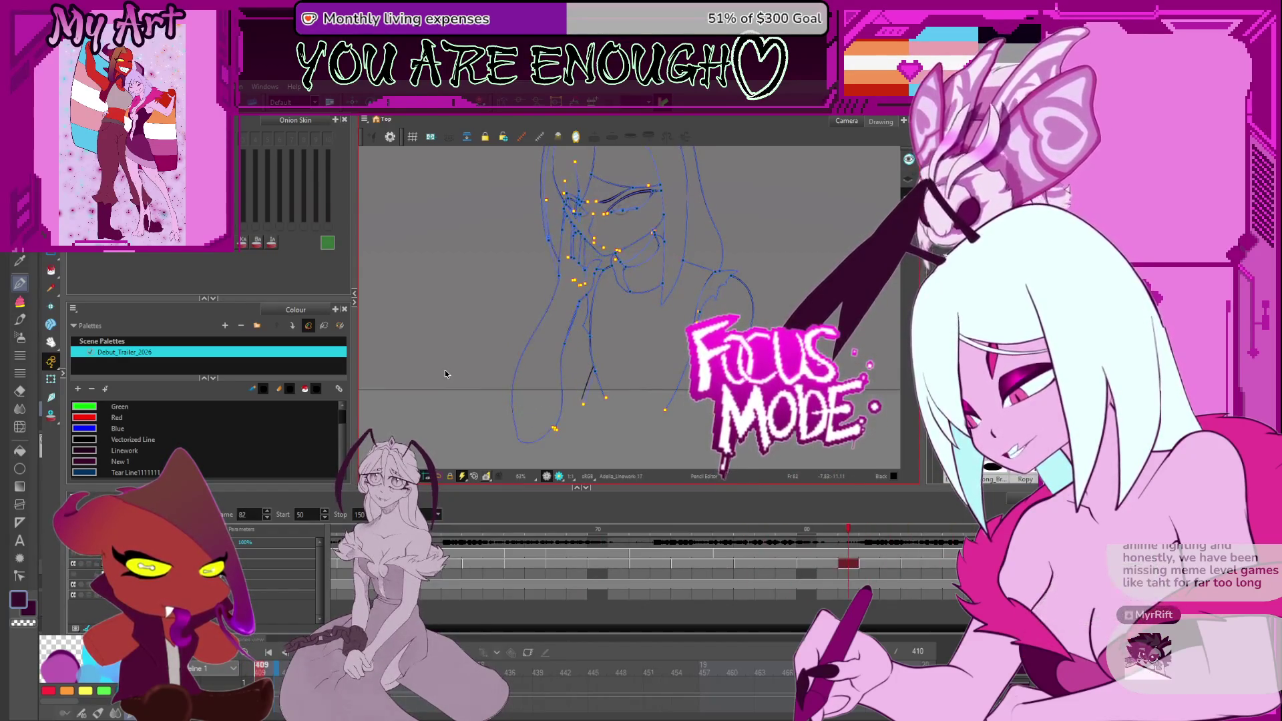
# Step: Play and stop the animation, step back to frame 110, then deselect with the Select tool
pyautogui.press('Return')
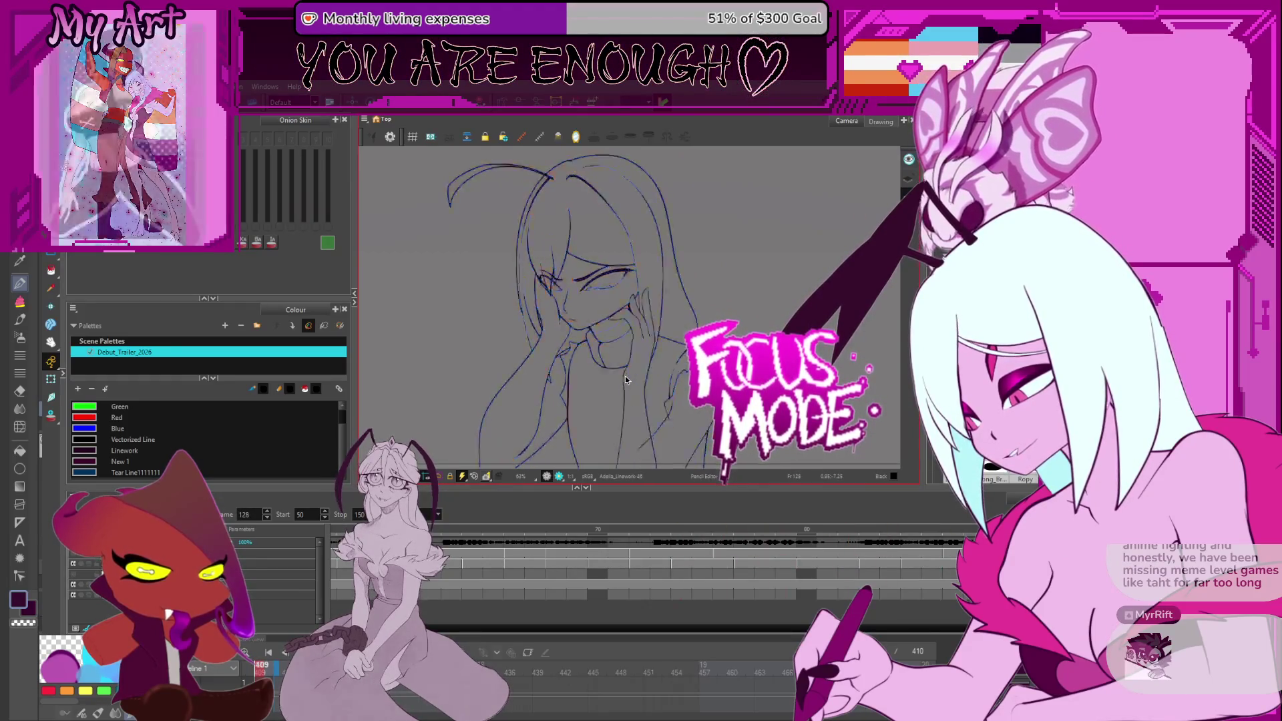
pyautogui.press('Return')
pyautogui.press(',')
pyautogui.press(',')
pyautogui.press(',')
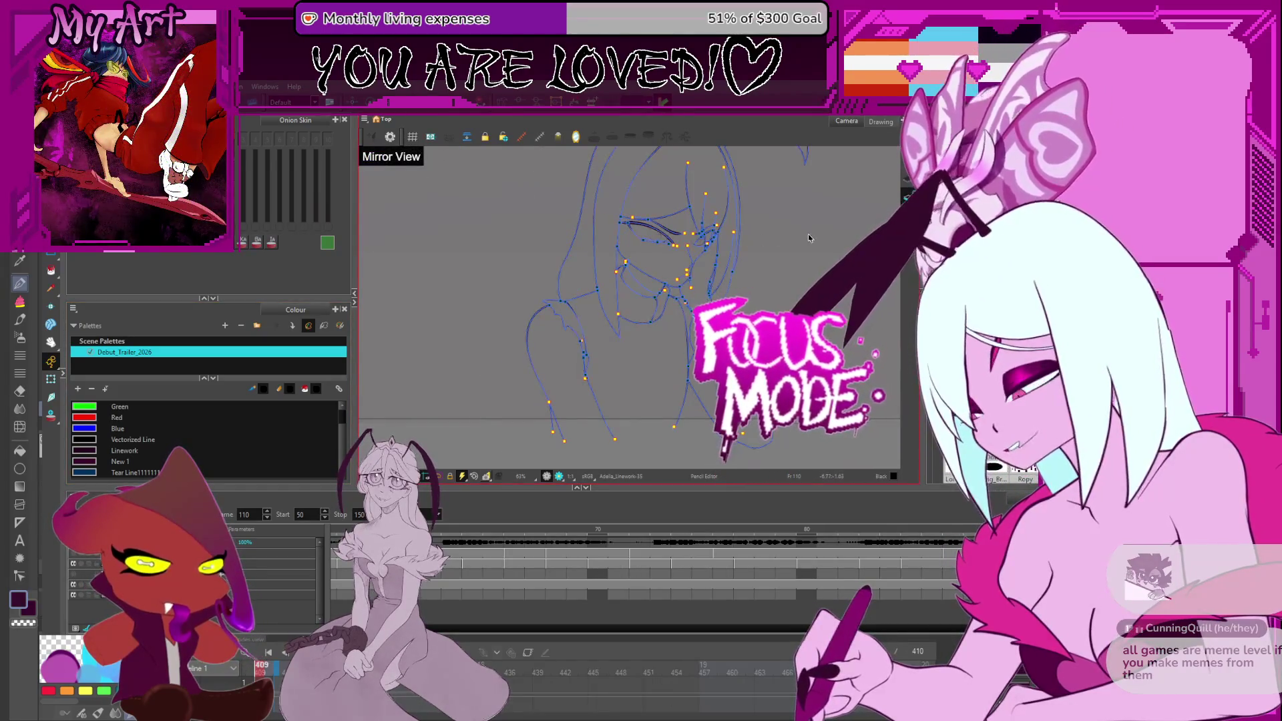
pyautogui.hotkey('alt', 's')
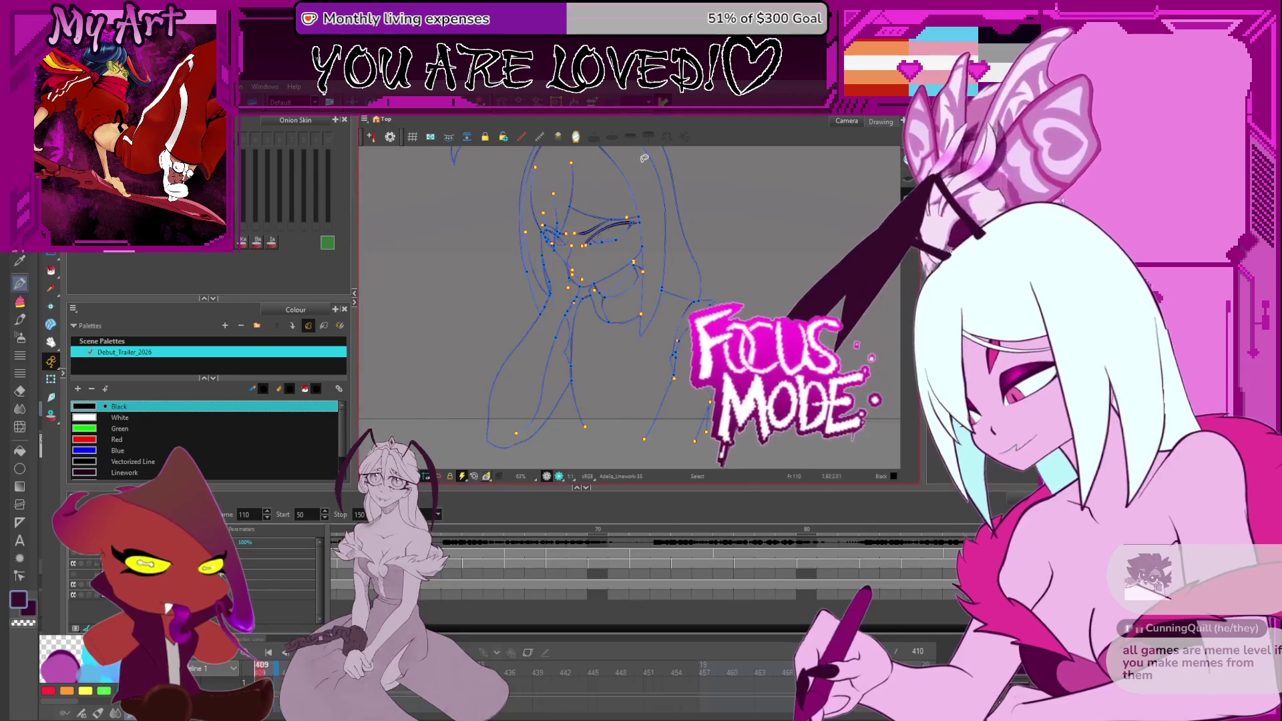
pyautogui.click(468, 294)
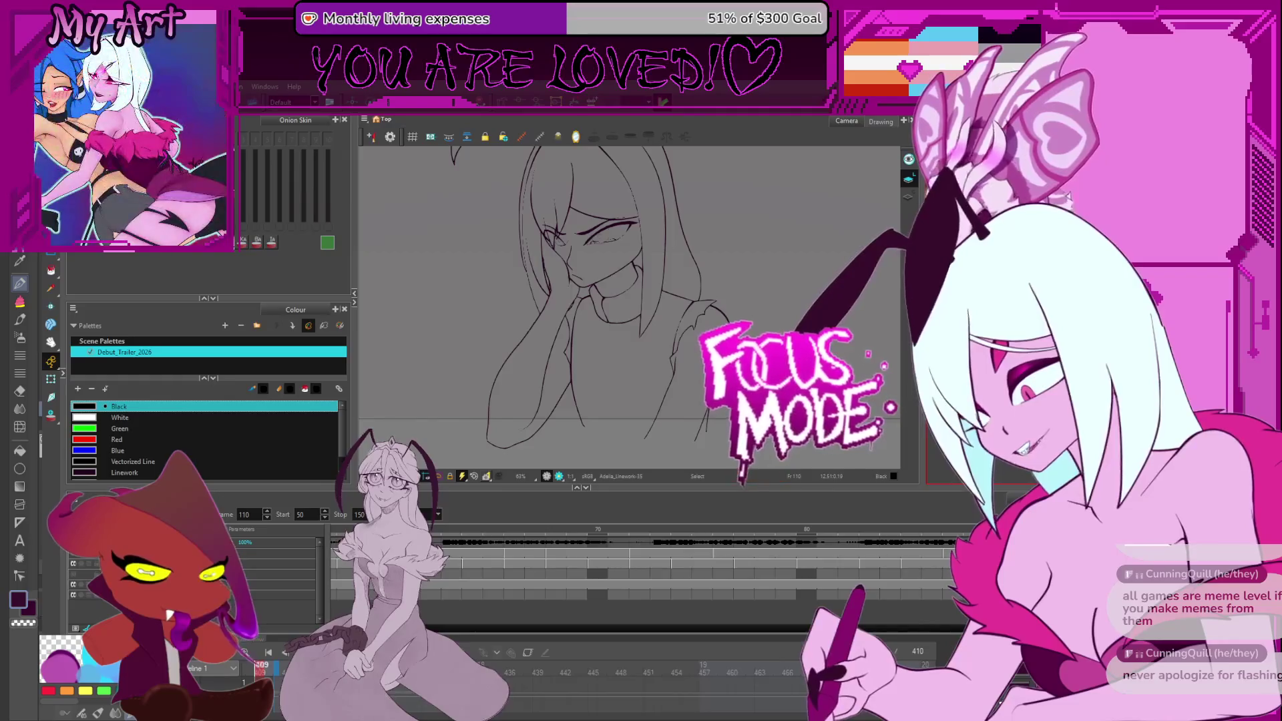
# Step: Compare the girl's poses at frames 129, 117 and 137, ending on the frame 74 drawing
pyautogui.moveTo(525, 399); pyautogui.dragTo(509, 379)
pyautogui.press('g')
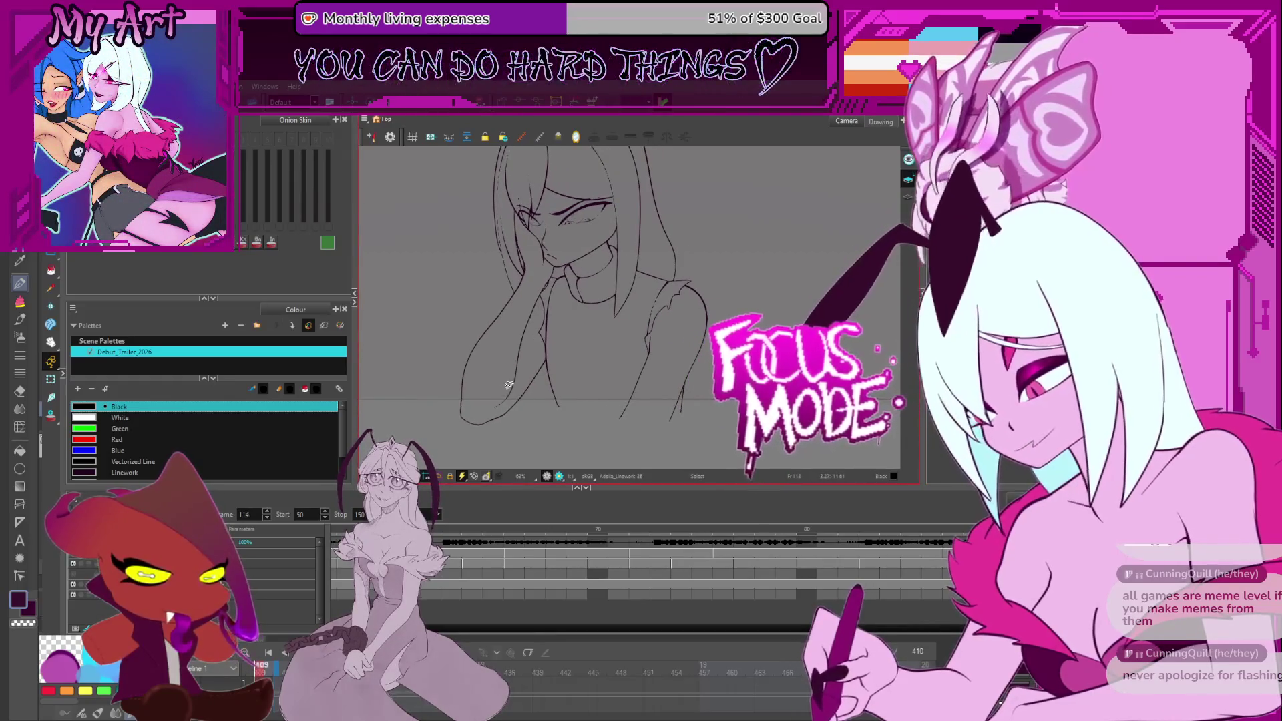
pyautogui.press('g')
pyautogui.press('f')
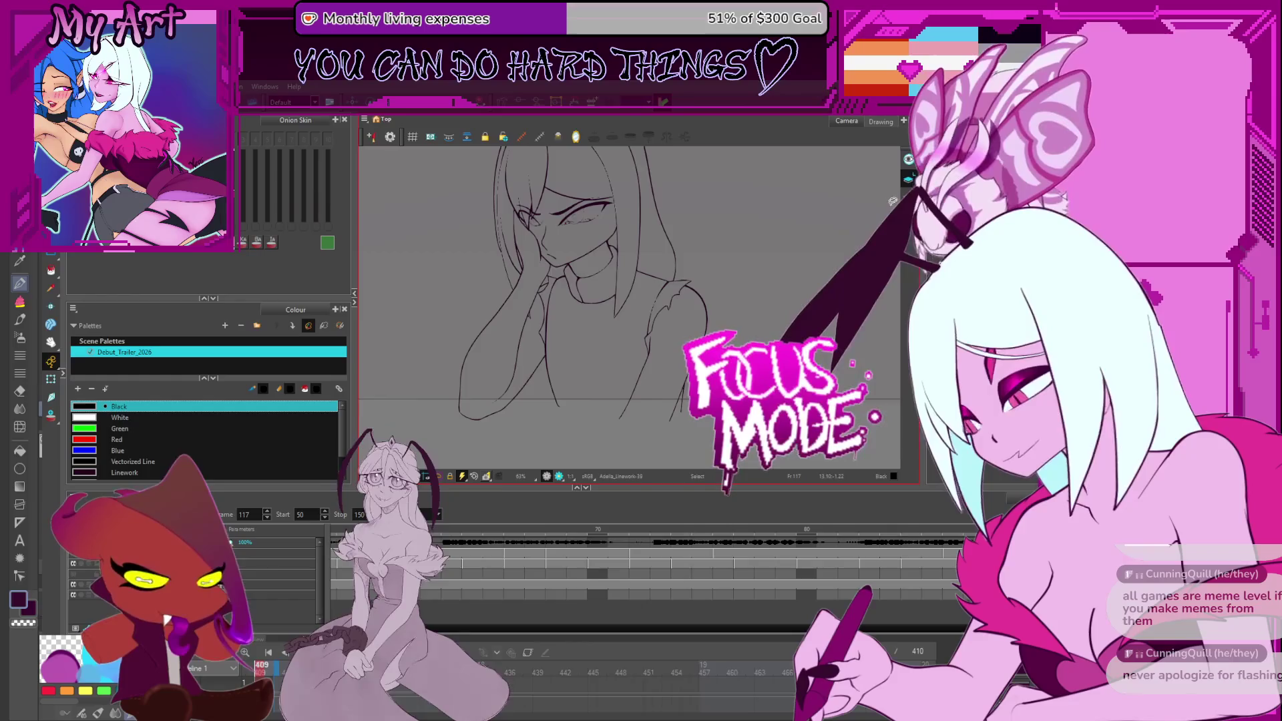
pyautogui.press('g')
pyautogui.press('g')
pyautogui.press('g')
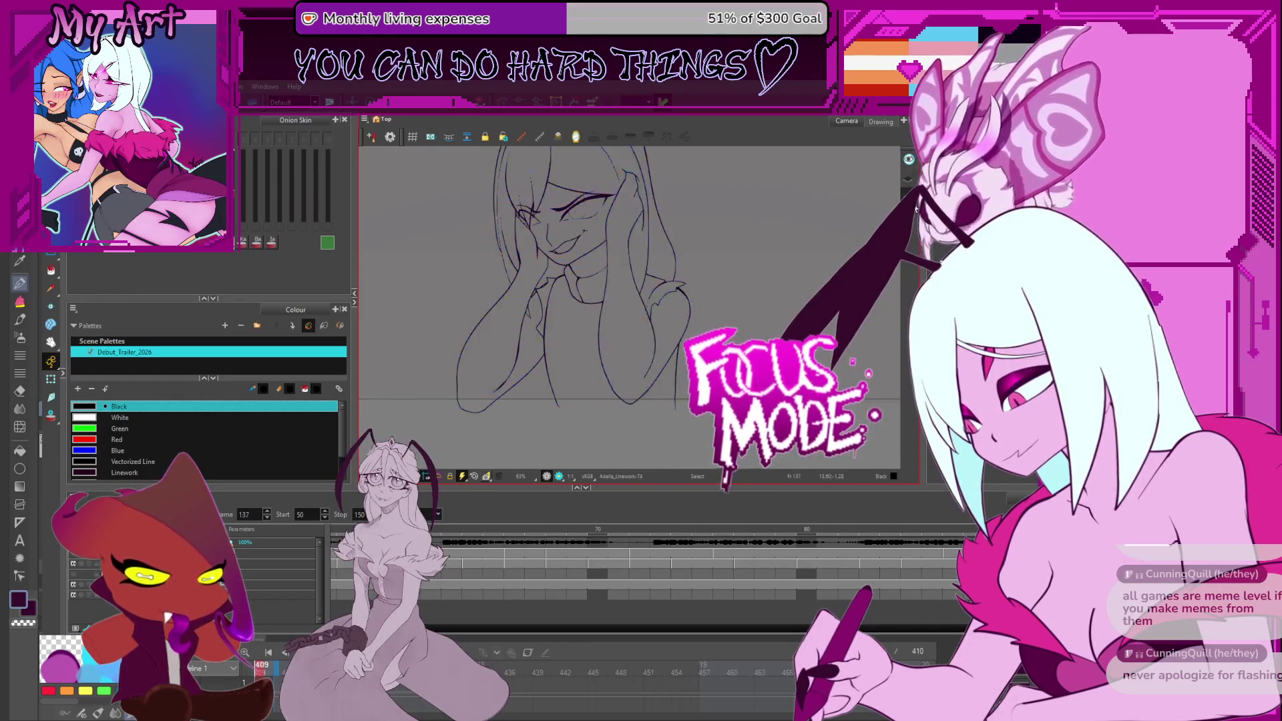
pyautogui.press('f')
pyautogui.press('f')
pyautogui.press('f')
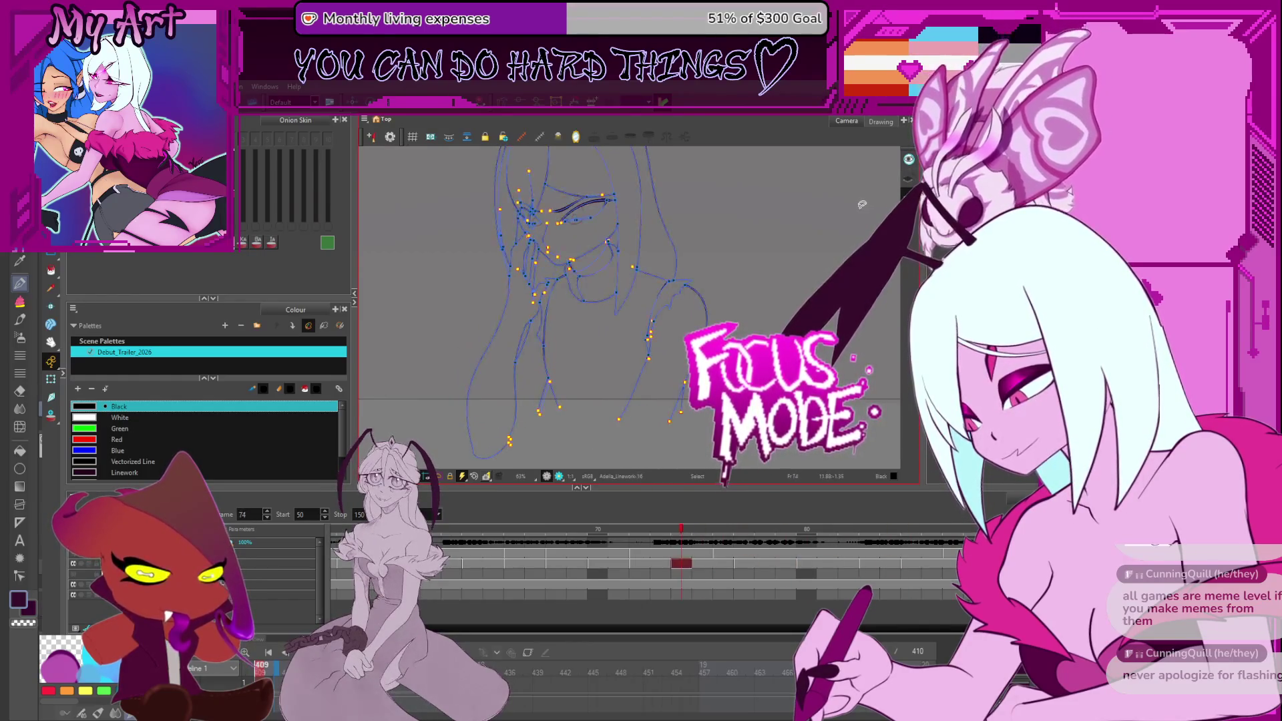
# Step: Zoom to 400% on the hand strokes and step back to frame 71
pyautogui.scroll(10, 574, 382)
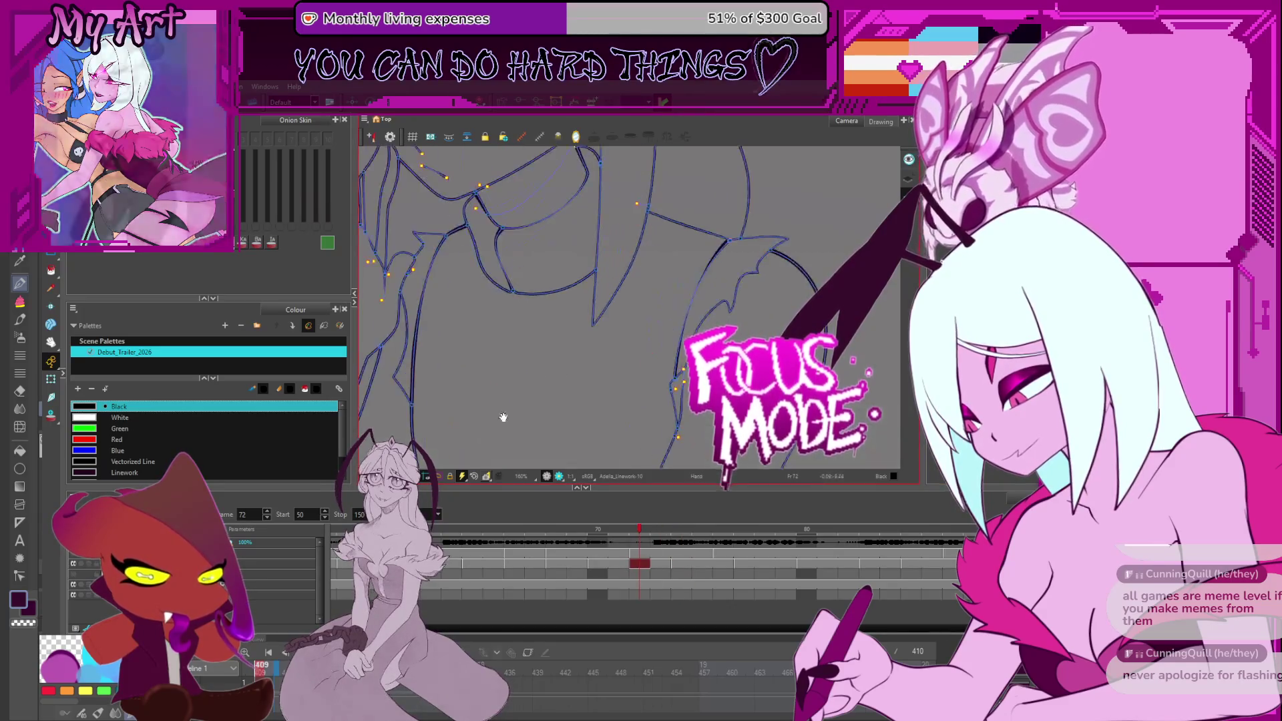
pyautogui.moveTo(609, 295); pyautogui.dragTo(627, 305)
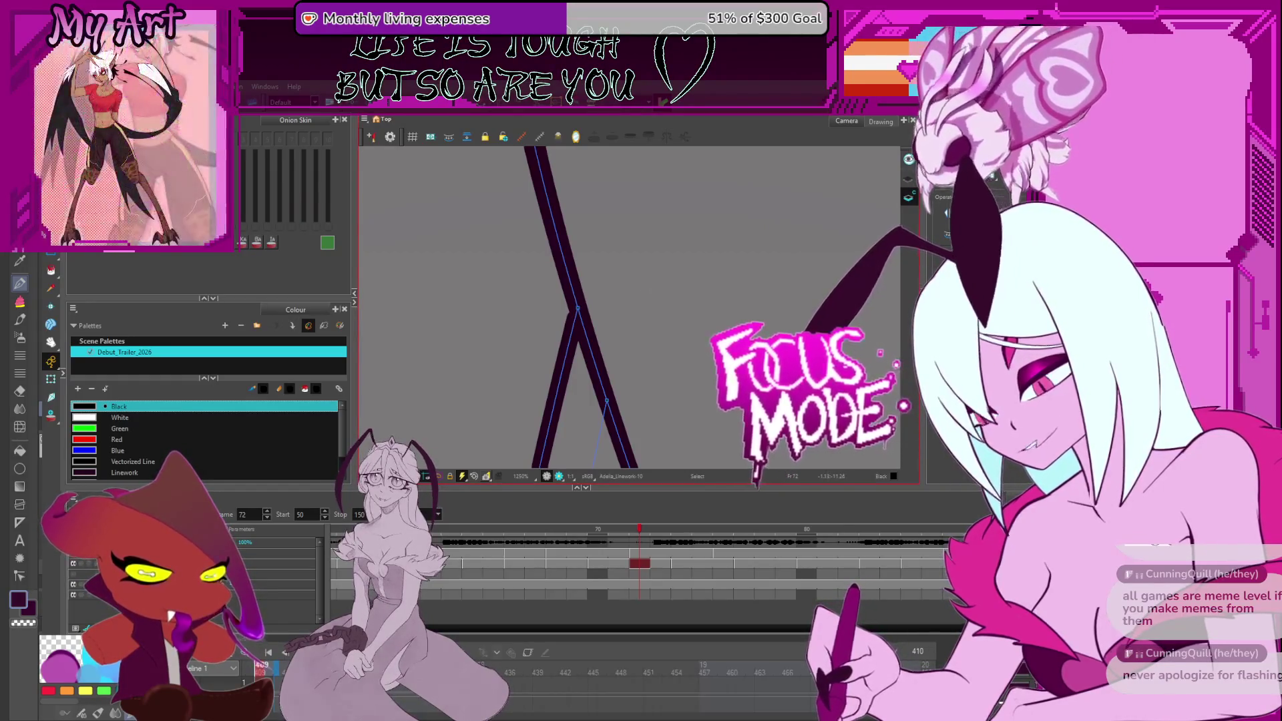
pyautogui.scroll(-4, 695, 348)
pyautogui.scroll(-6, 695, 348)
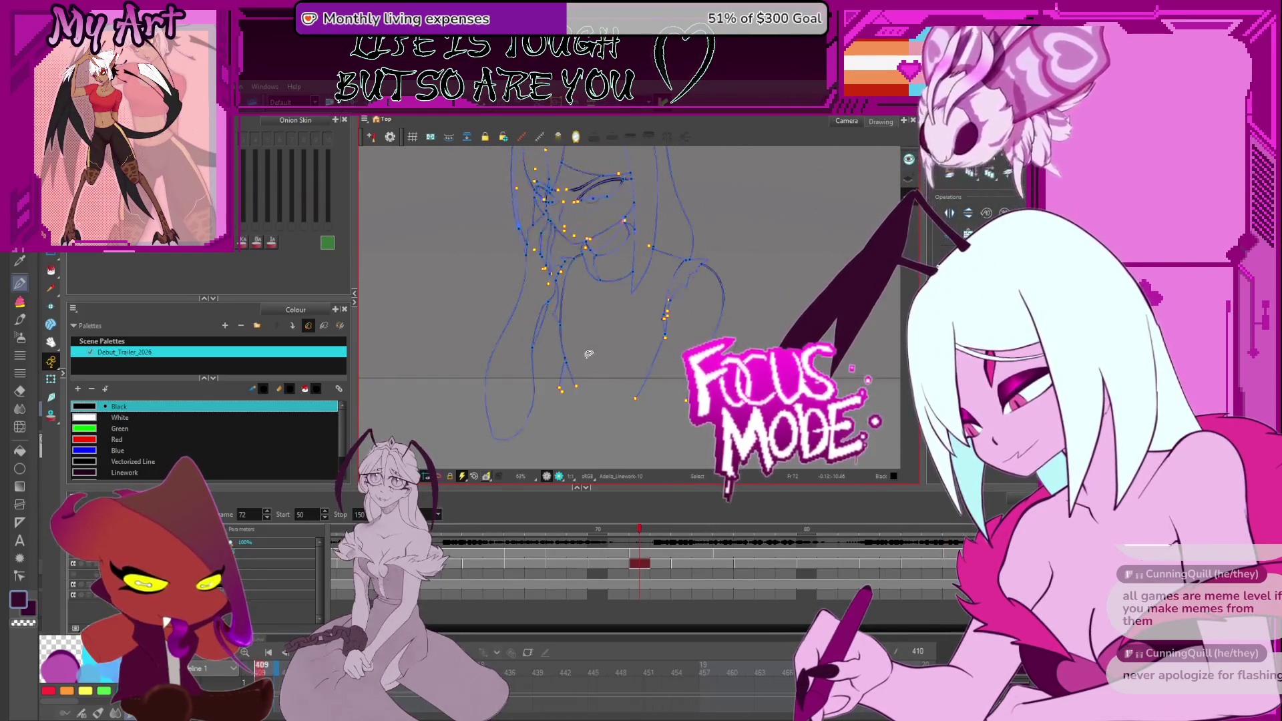
pyautogui.press(',')
pyautogui.press(',')
pyautogui.press(',')
pyautogui.scroll(-2, 433, 386)
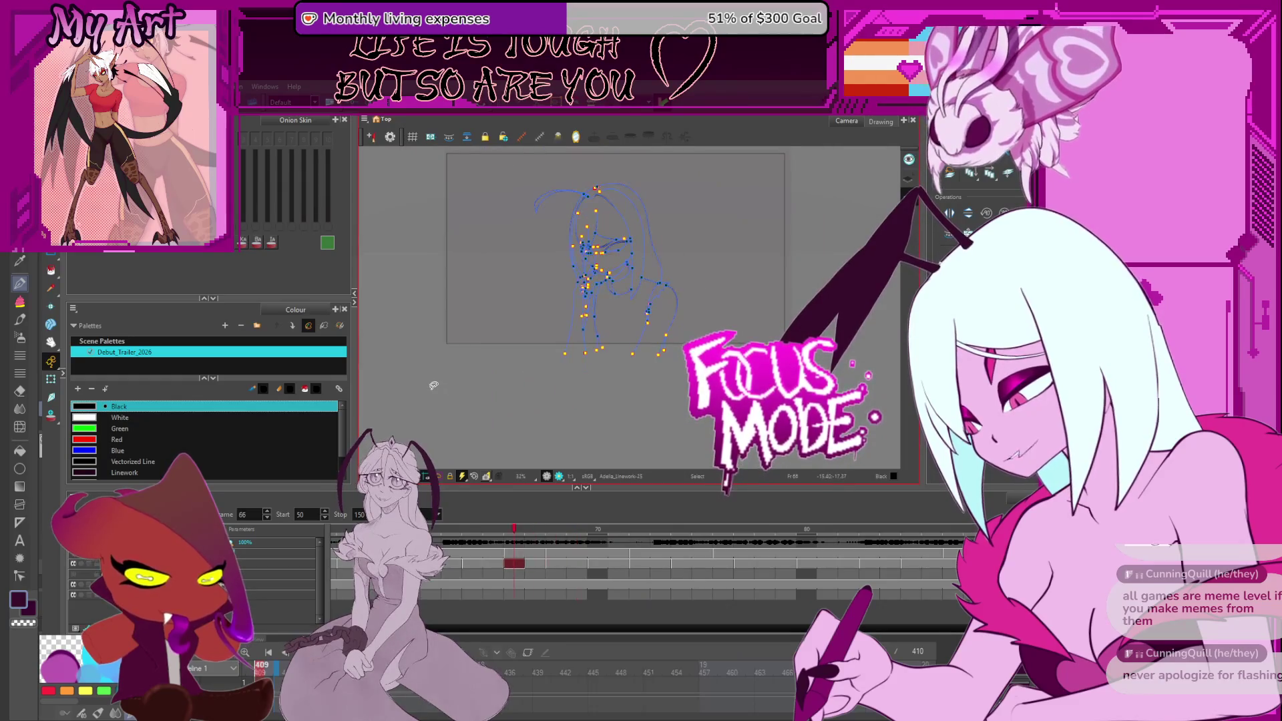
pyautogui.scroll(6, 524, 364)
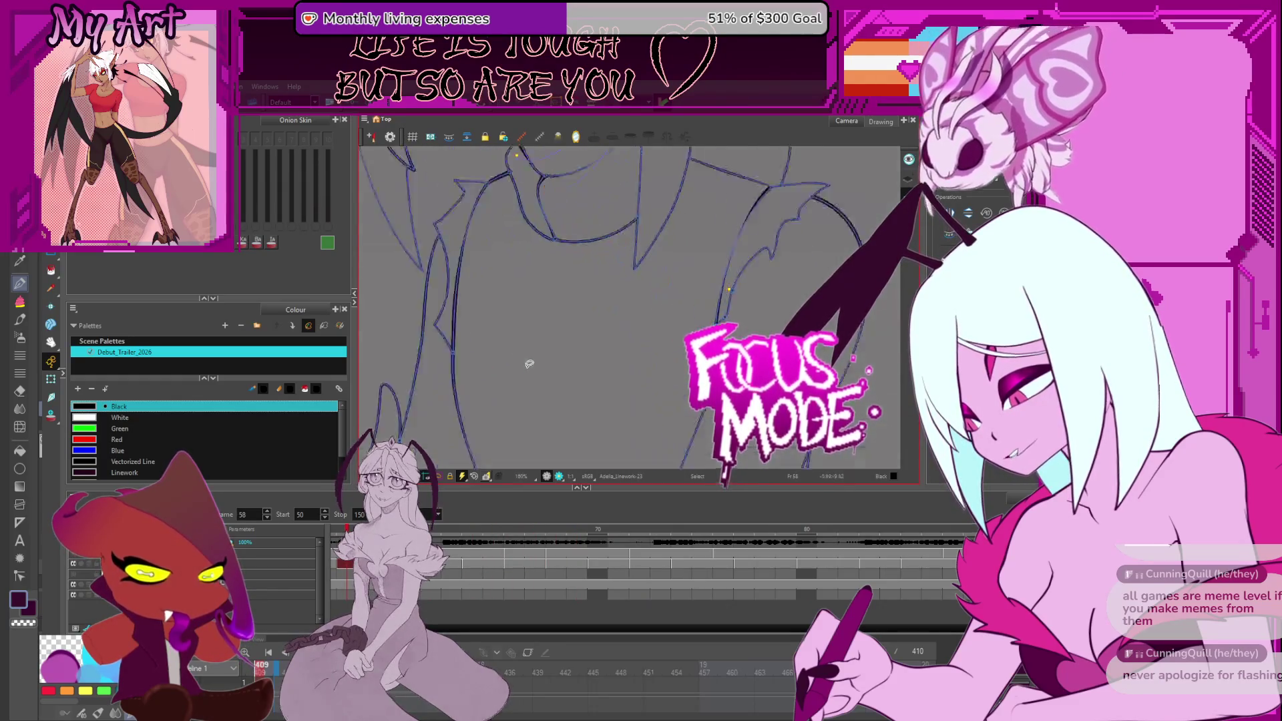
pyautogui.press('.')
pyautogui.press('.')
pyautogui.press('.')
# Step: Pan across the hand linework of frames 59 and 60 at 200%, ending on frame 62
pyautogui.press(',')
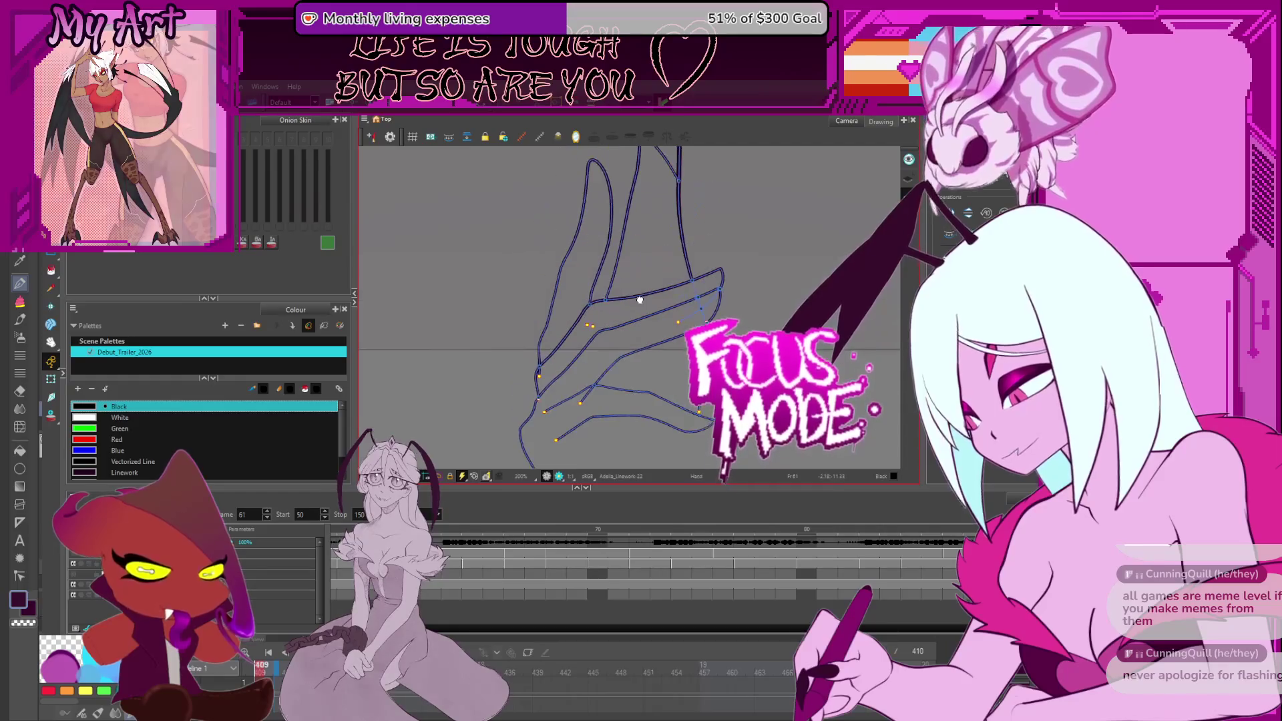
pyautogui.press(',')
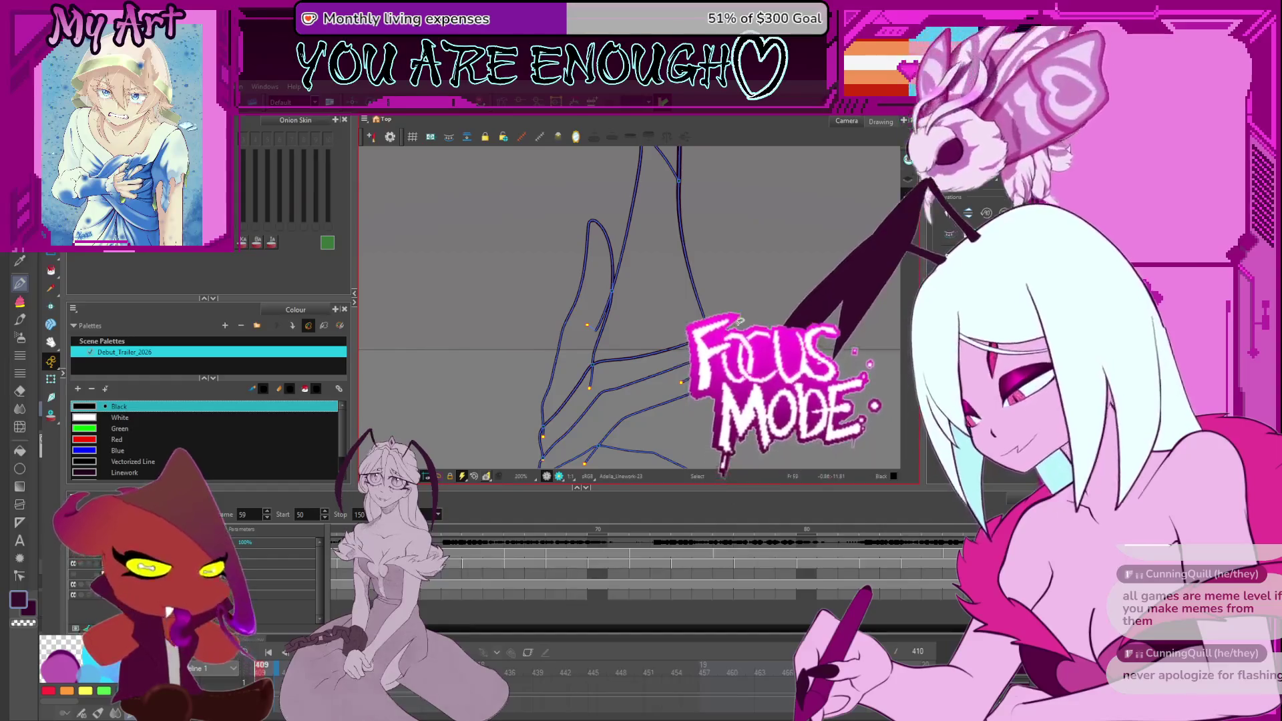
pyautogui.moveTo(758, 331); pyautogui.dragTo(740, 304)
pyautogui.scroll(2, 673, 328)
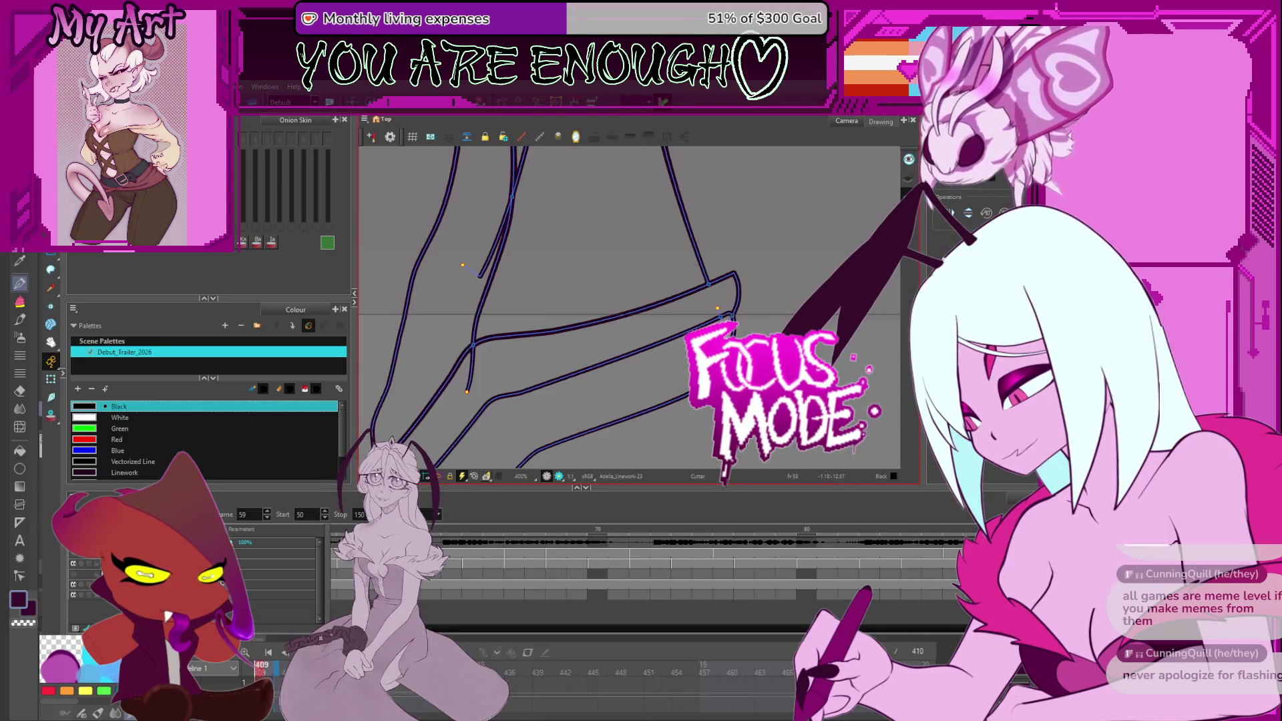
pyautogui.moveTo(478, 274); pyautogui.dragTo(529, 343)
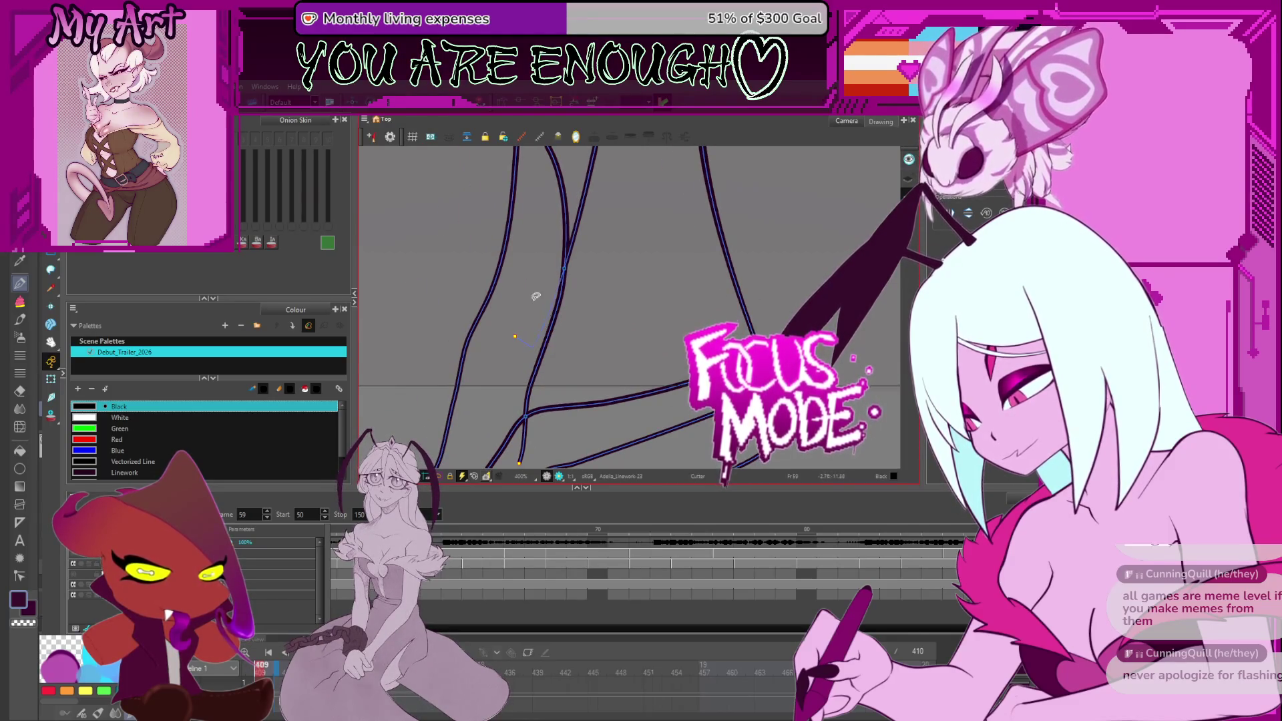
pyautogui.press('.')
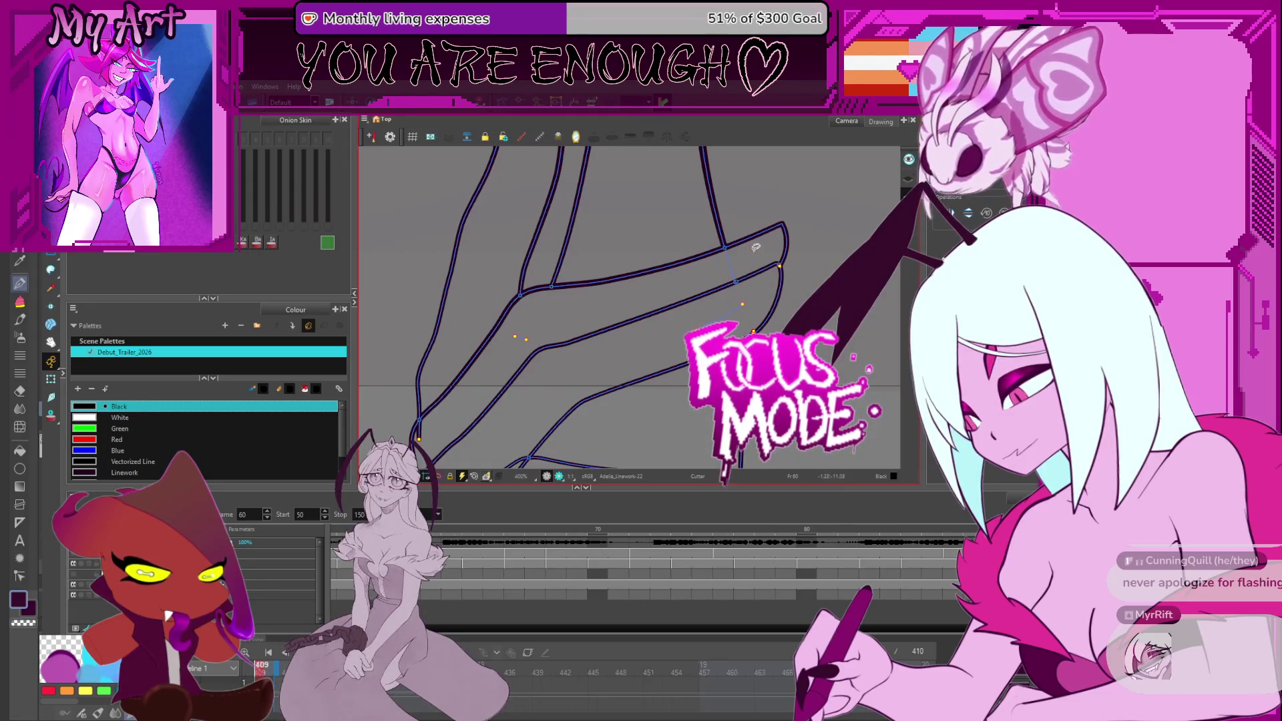
pyautogui.moveTo(727, 263); pyautogui.dragTo(727, 289)
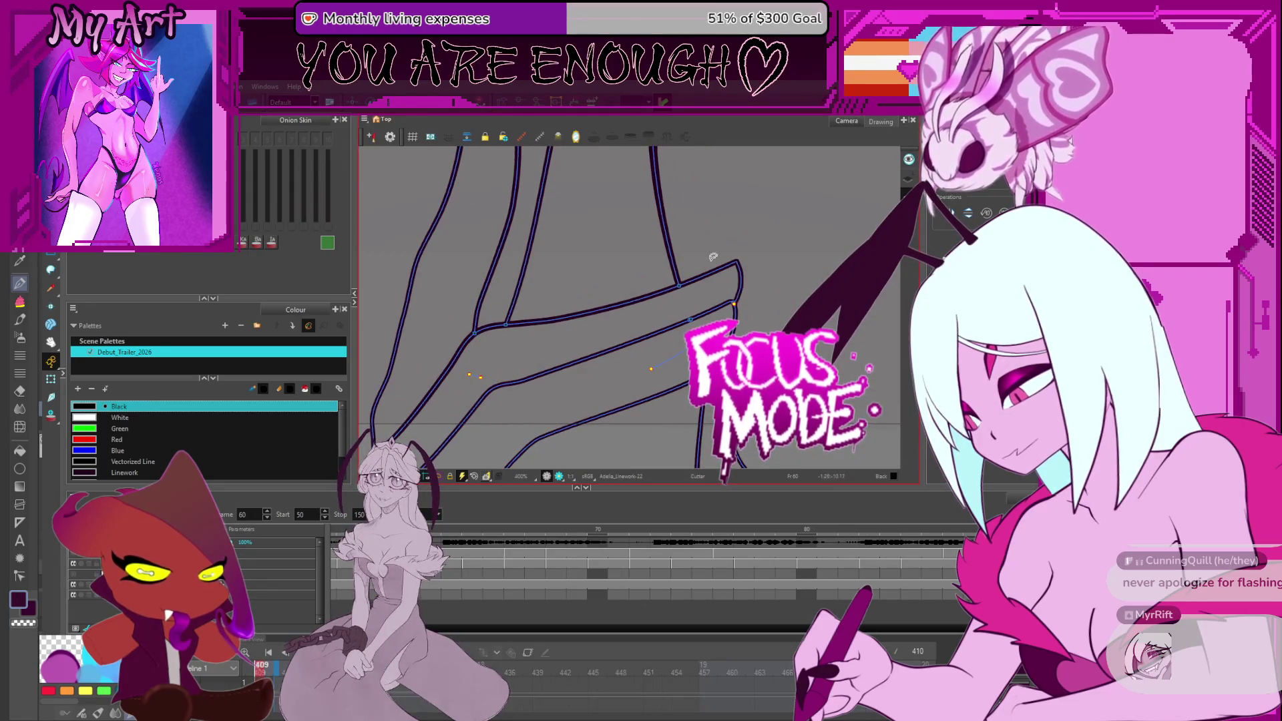
pyautogui.scroll(-2, 713, 257)
pyautogui.press('.')
pyautogui.press('.')
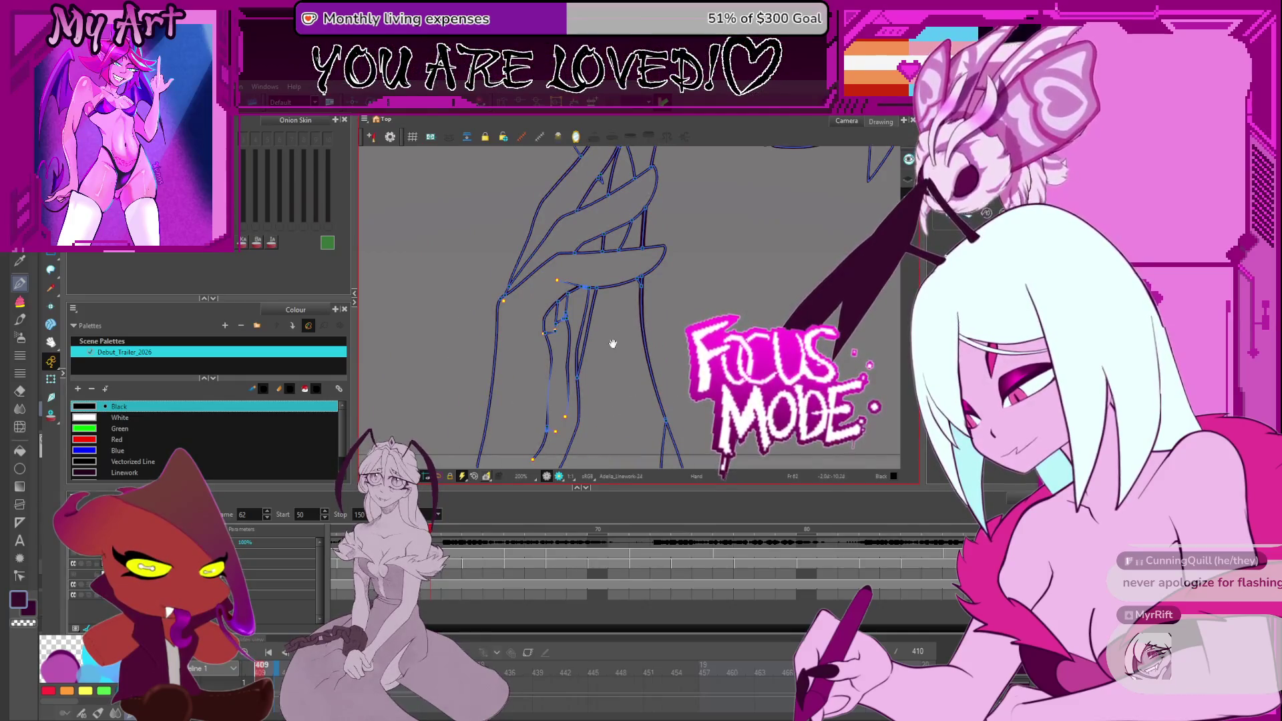
# Step: Step back through frames 58 and 56 to frame 55, then pan and zoom out to 50%
pyautogui.moveTo(613, 344); pyautogui.dragTo(644, 285)
pyautogui.scroll(-2, 625, 315)
pyautogui.press(',')
pyautogui.press(',')
pyautogui.press(',')
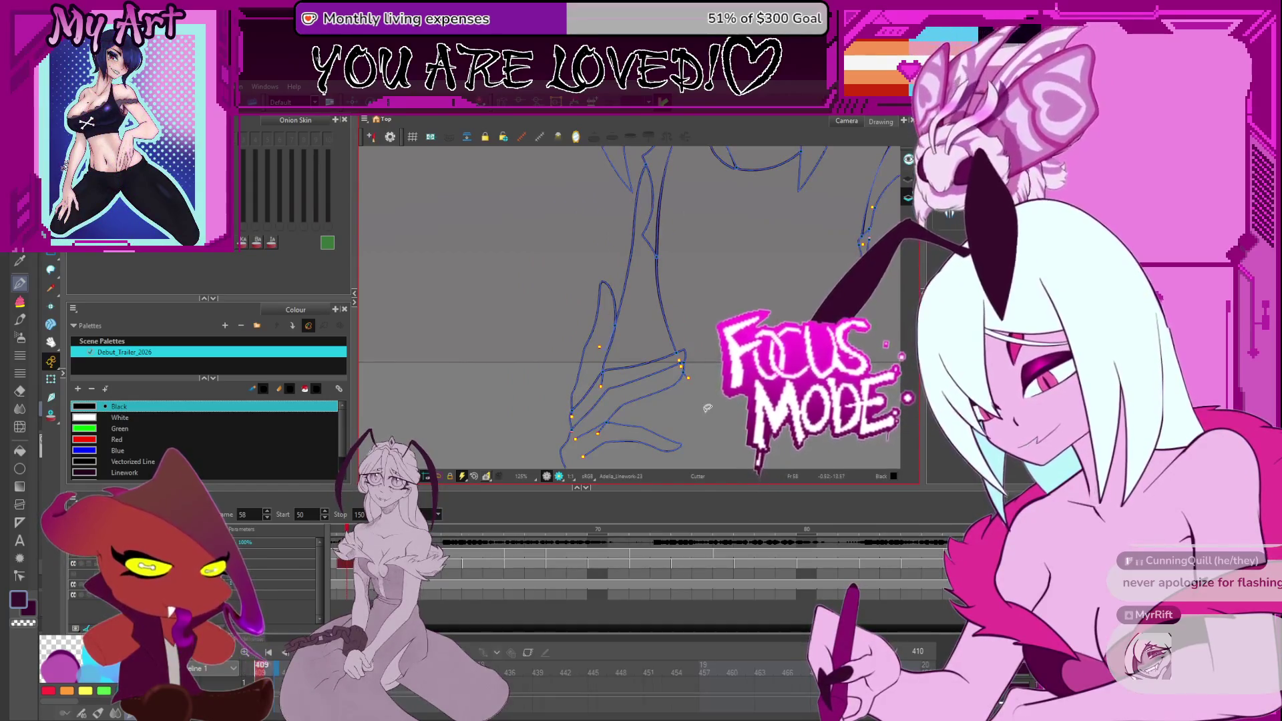
pyautogui.press(',')
pyautogui.press(',')
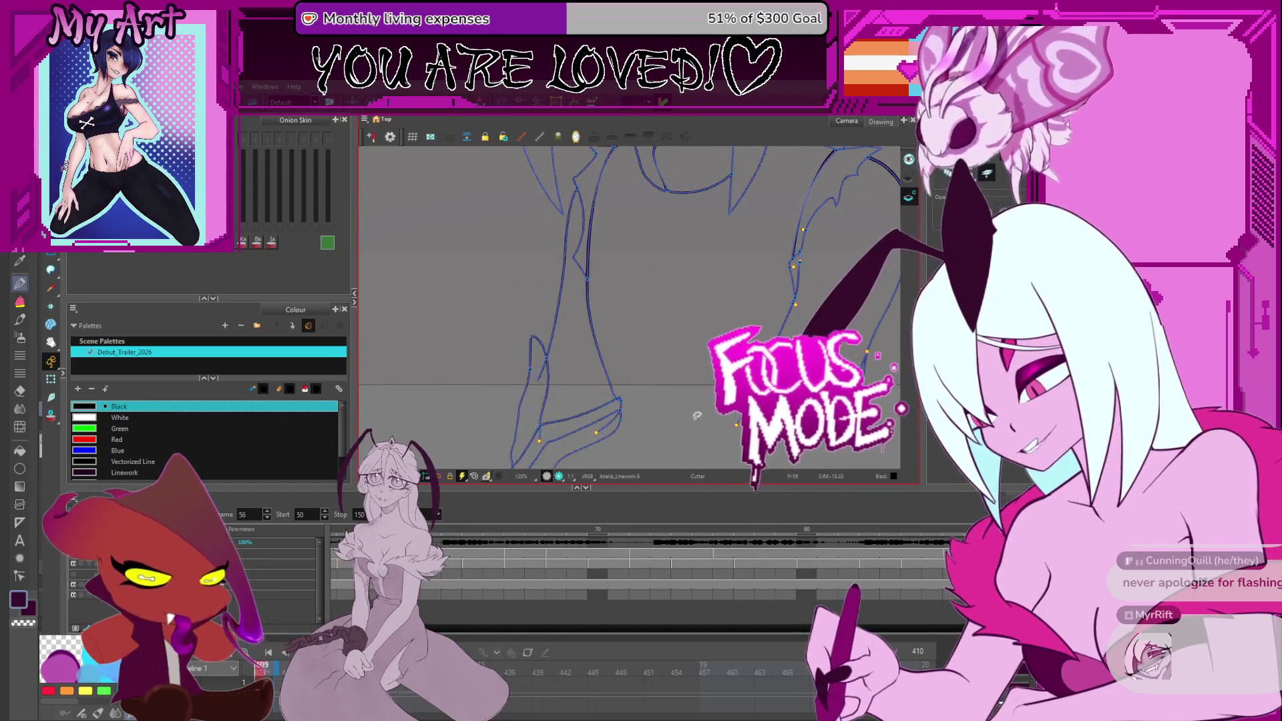
pyautogui.press(',')
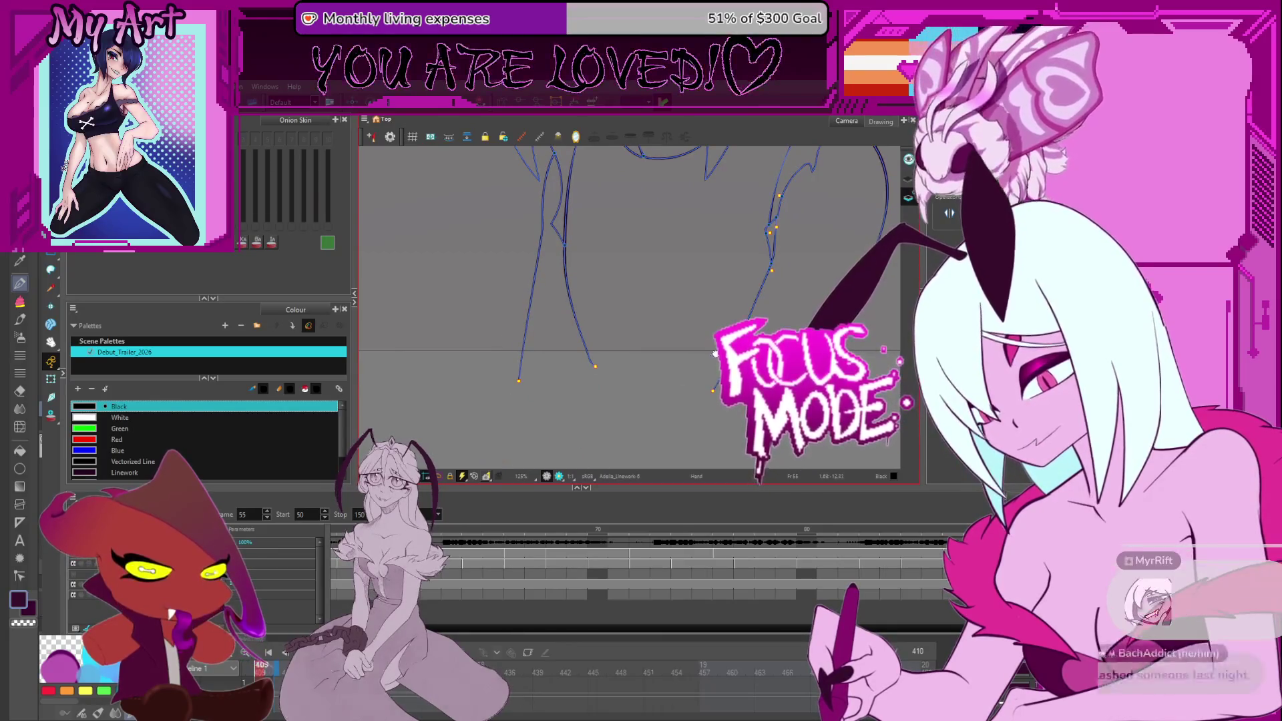
pyautogui.moveTo(714, 354)
pyautogui.mouseDown()
pyautogui.moveTo(685, 382)
pyautogui.moveTo(710, 387)
pyautogui.mouseUp()
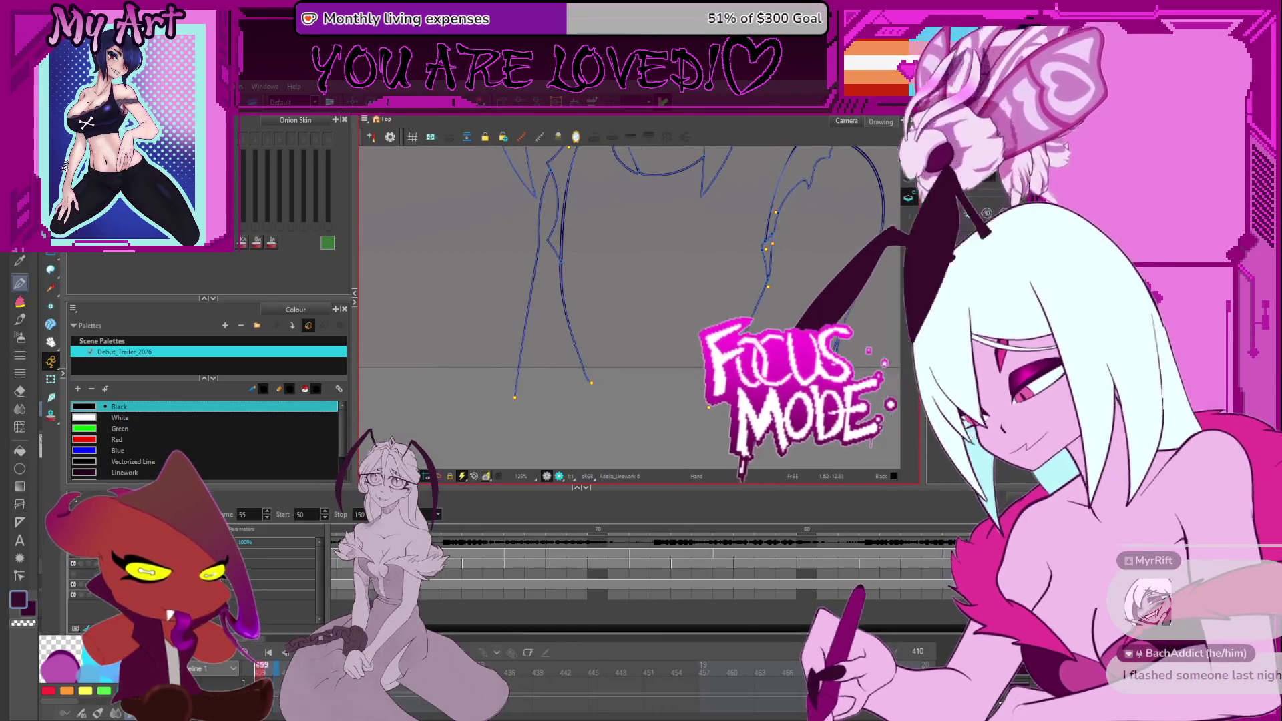
pyautogui.moveTo(620, 396); pyautogui.dragTo(616, 399)
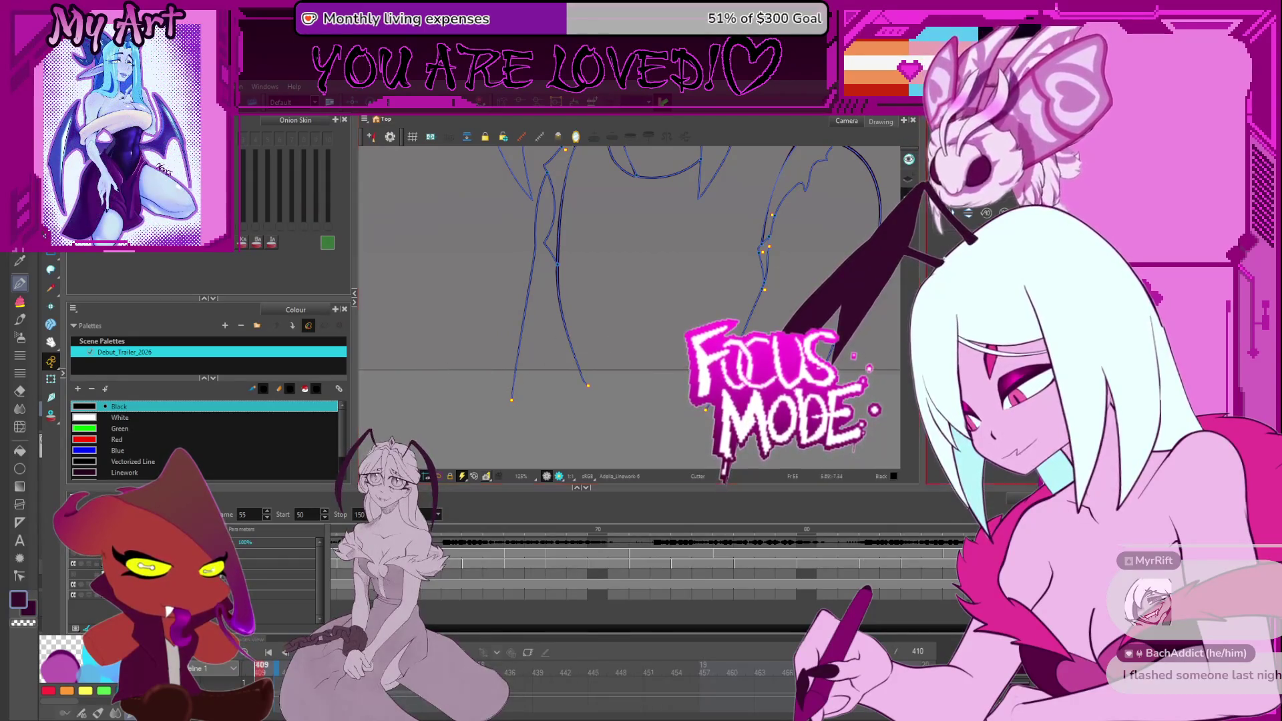
pyautogui.scroll(-4, 607, 388)
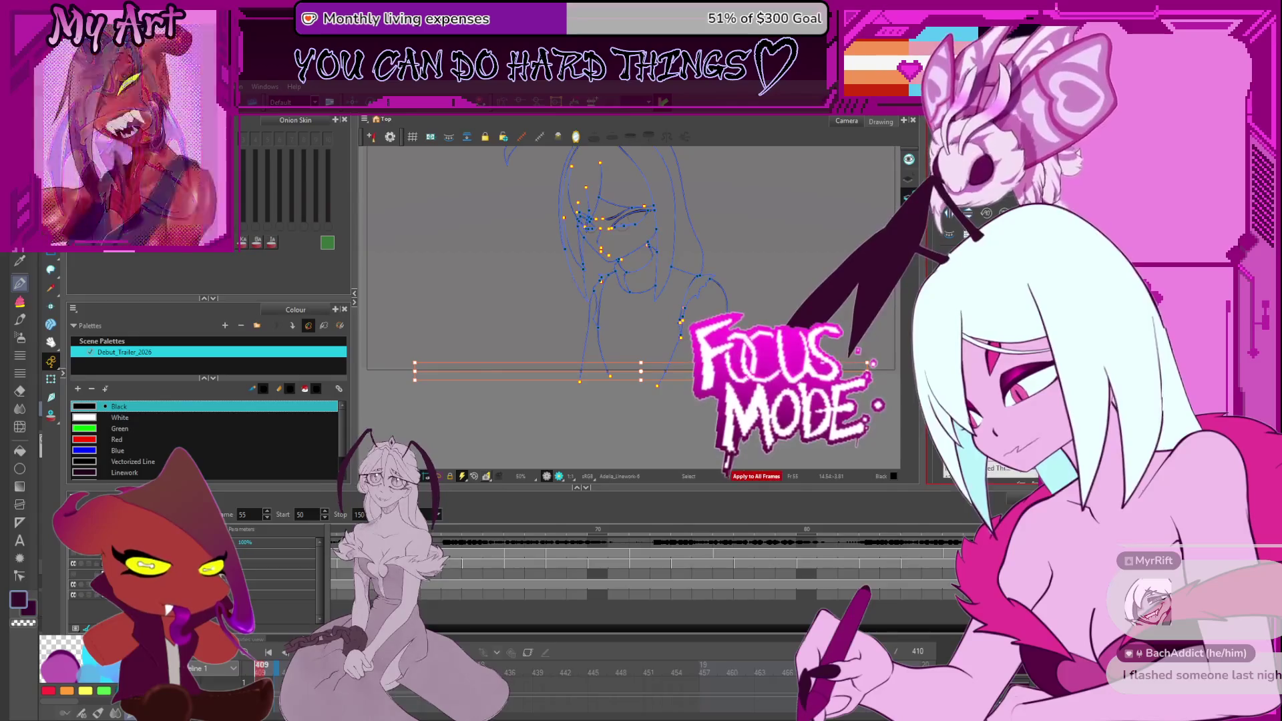
# Step: Deselect, compare frames 73, 61, 60, 67 and 68, then stop on frame 78 and recentre the figure
pyautogui.click(741, 313)
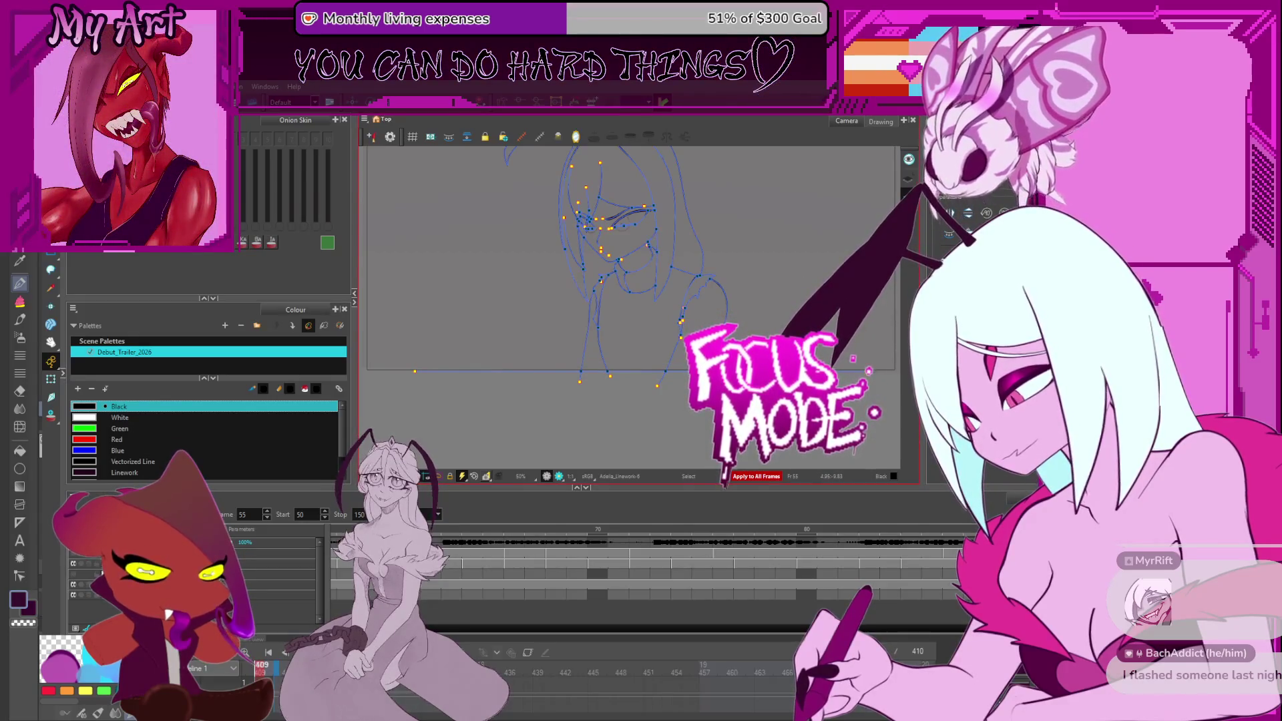
pyautogui.press('g')
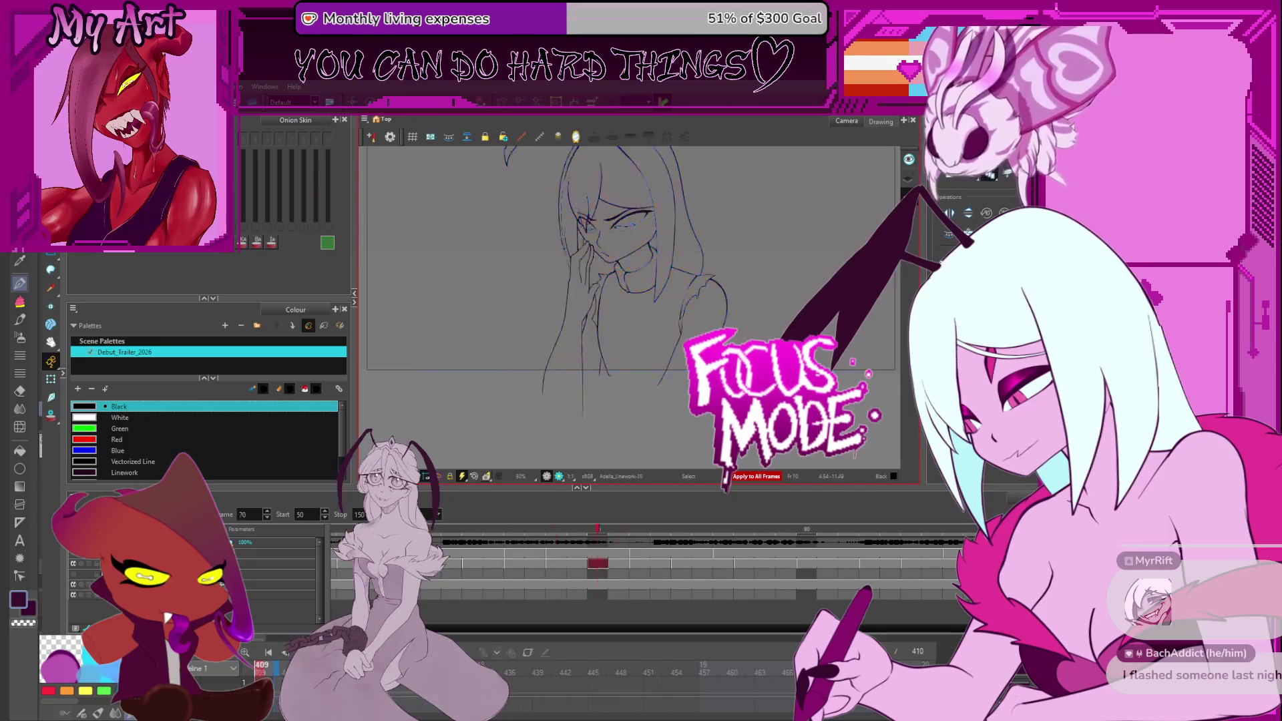
pyautogui.press('f')
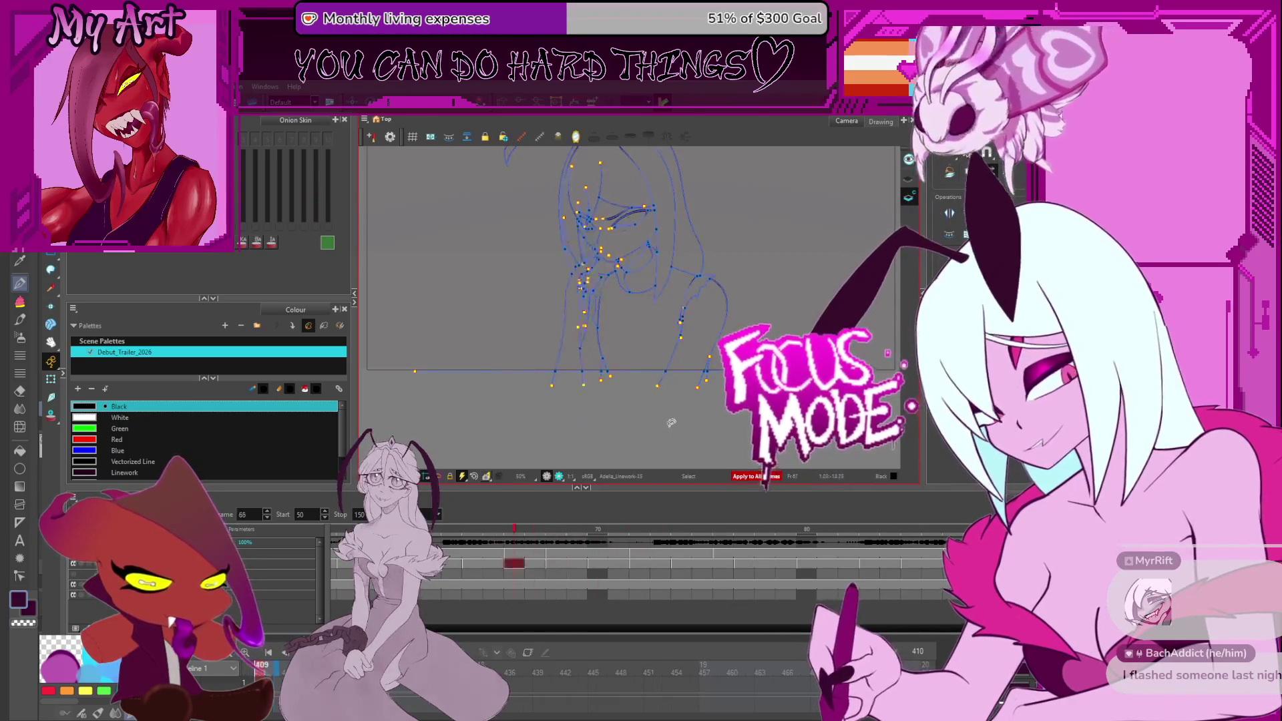
pyautogui.press('g')
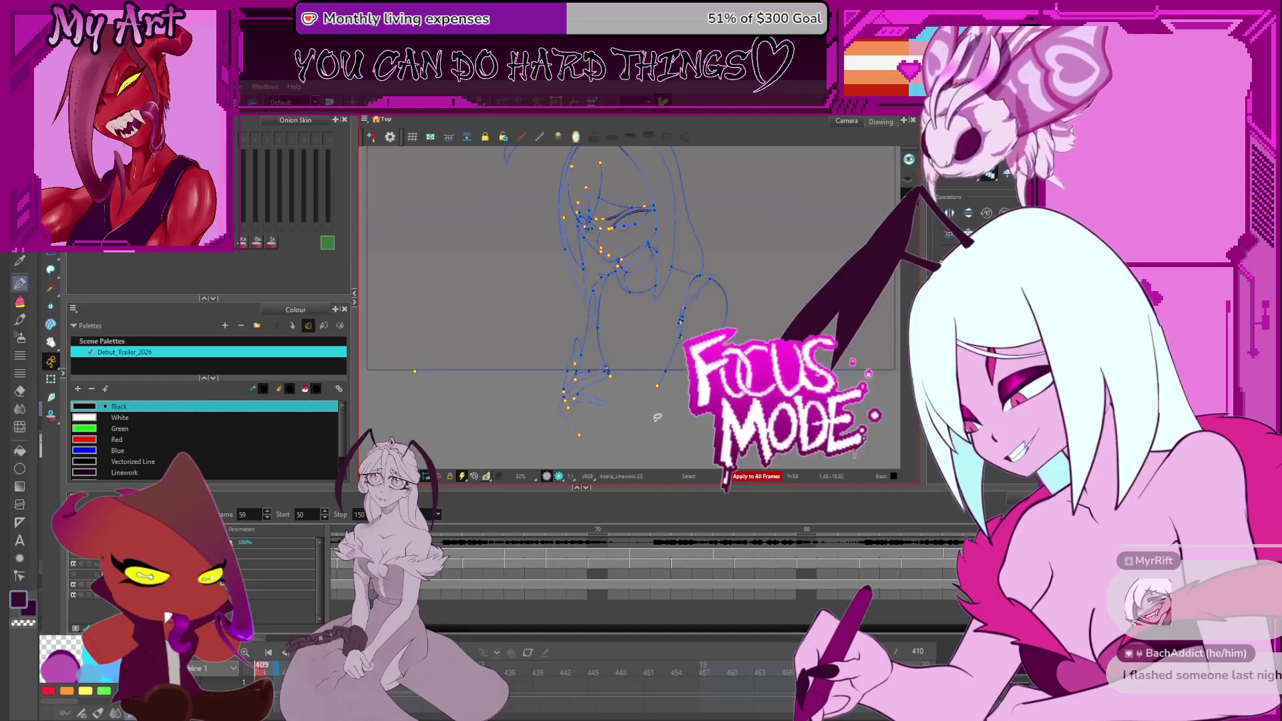
pyautogui.press('g')
pyautogui.press('g')
pyautogui.press('g')
pyautogui.press('f')
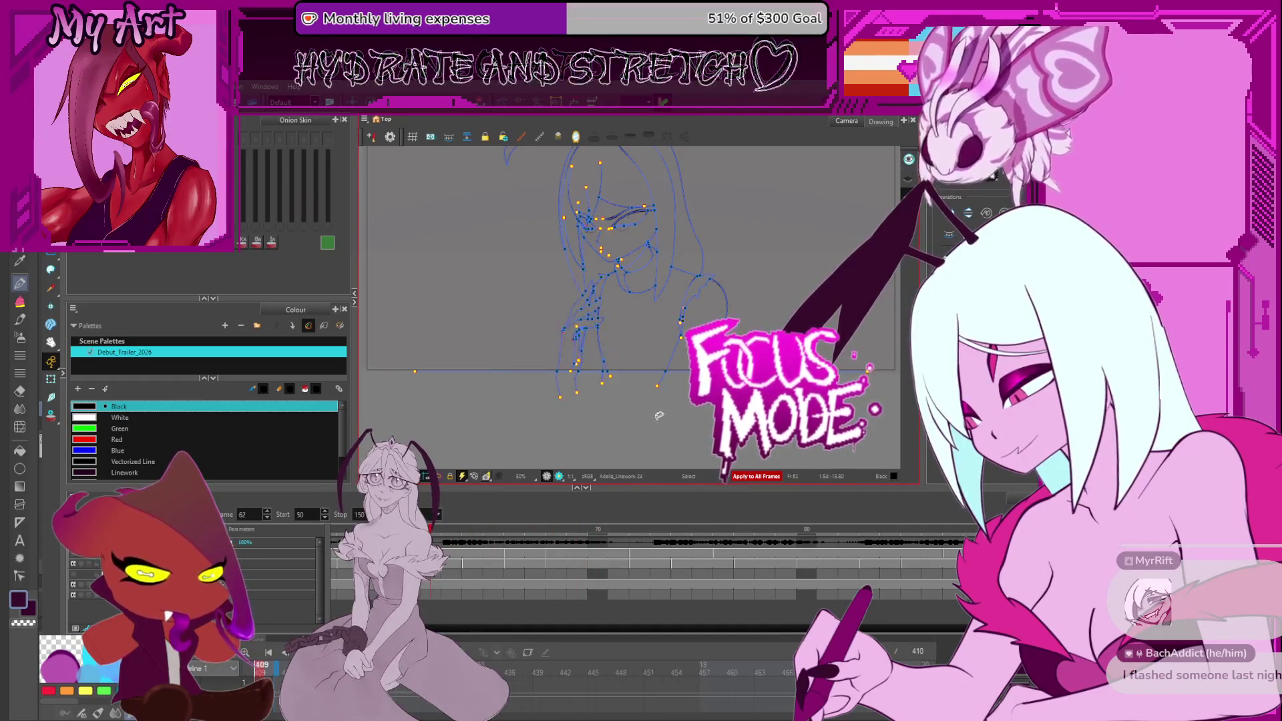
pyautogui.press('g')
pyautogui.press('g')
pyautogui.press('g')
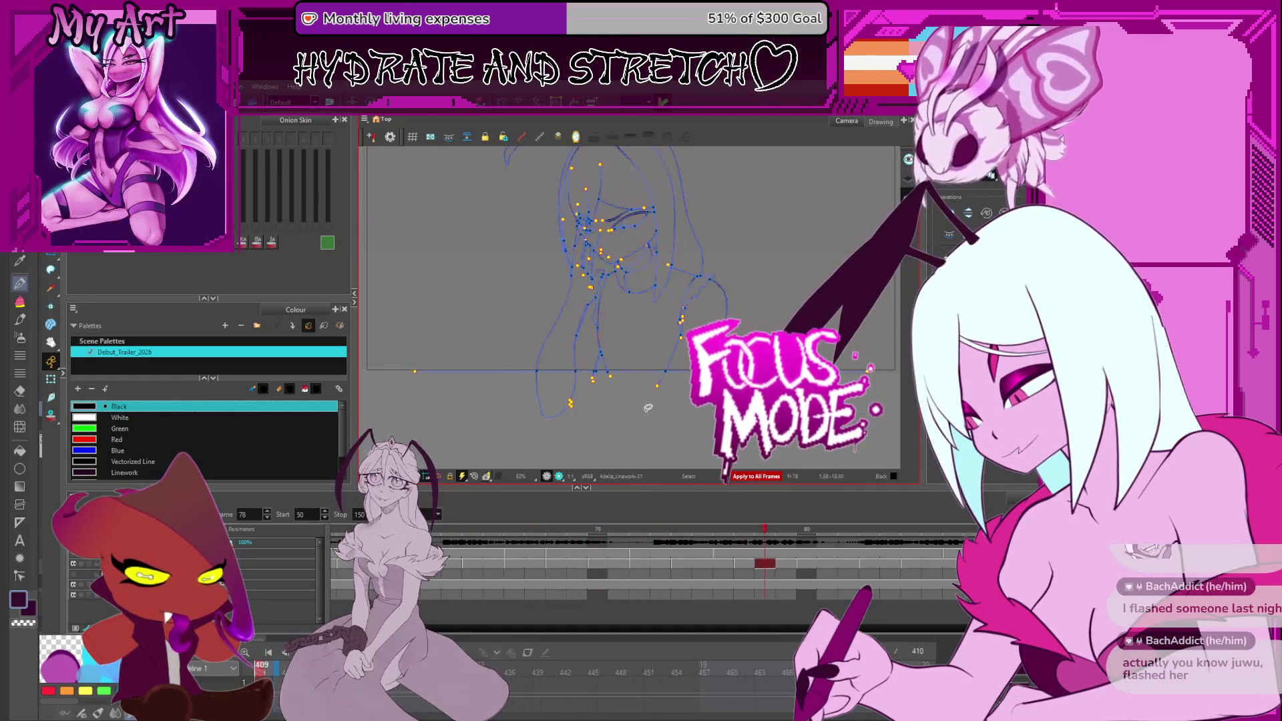
pyautogui.moveTo(603, 342); pyautogui.dragTo(615, 331)
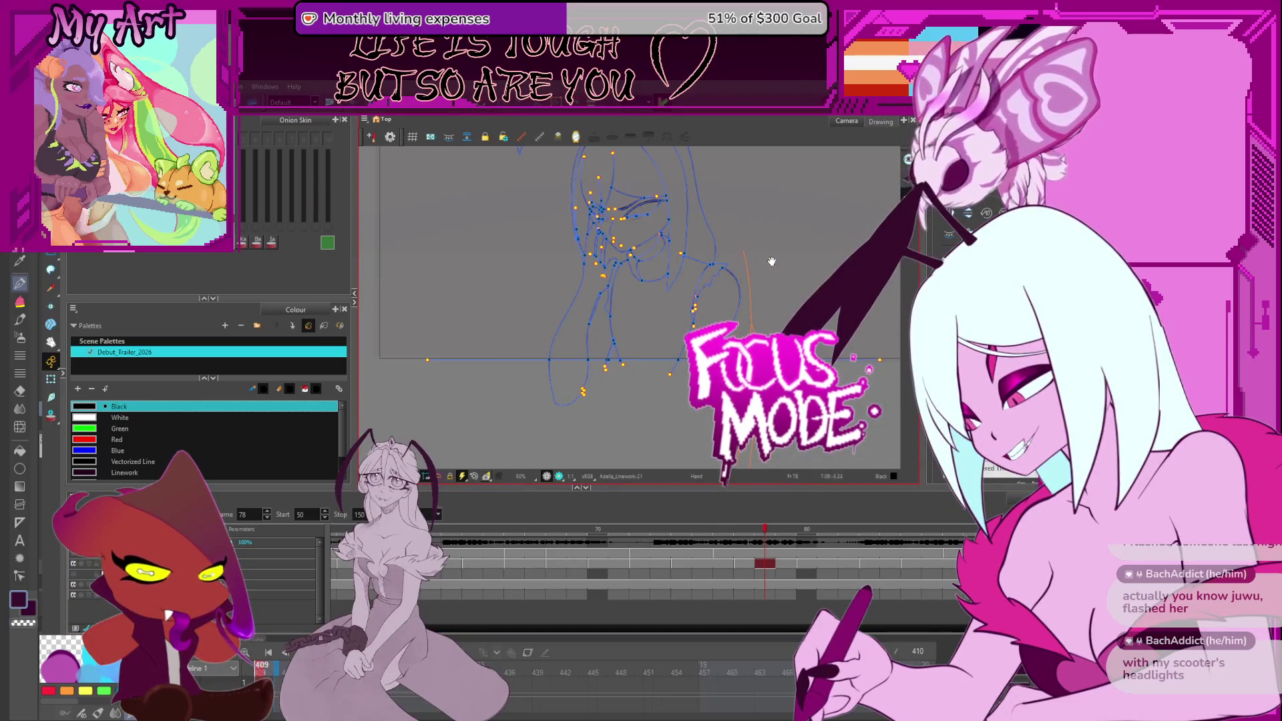
pyautogui.moveTo(772, 261); pyautogui.dragTo(763, 342)
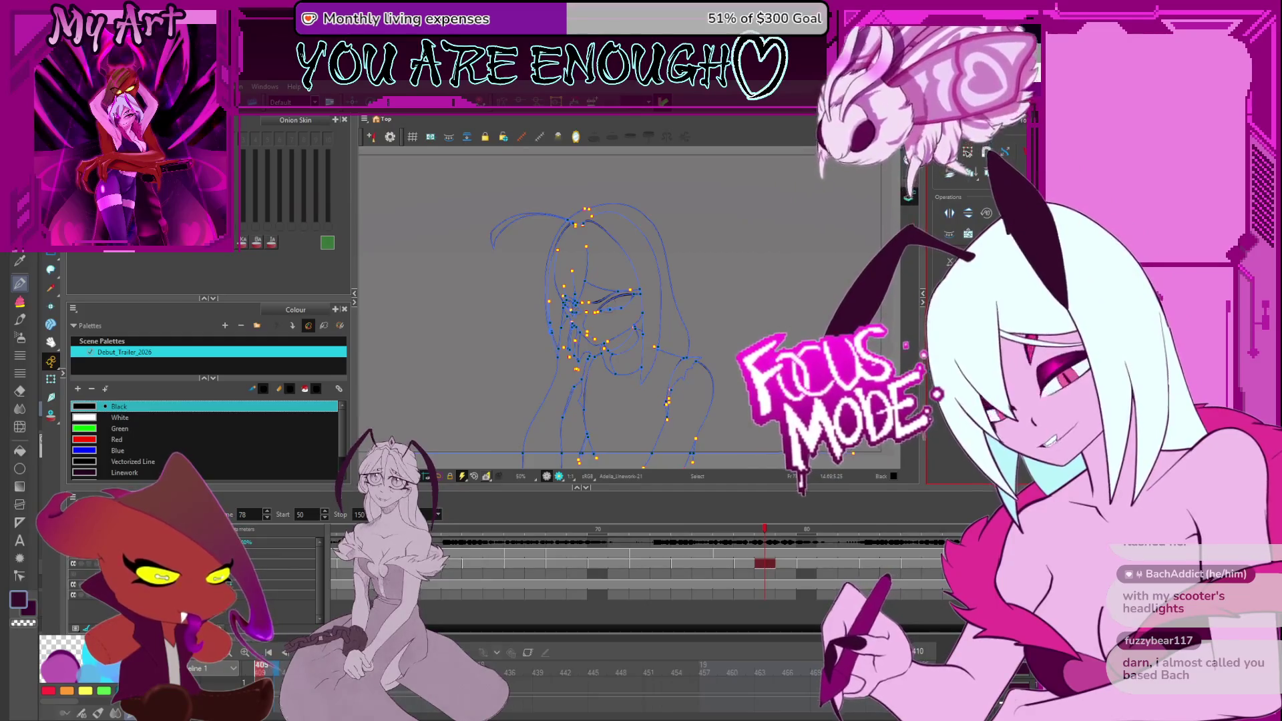
# Step: From the Tear Line1111111 swatch, add a new colour New 0 to the Debut_Trailer_2026 palette
pyautogui.scroll(-1, 109, 452)
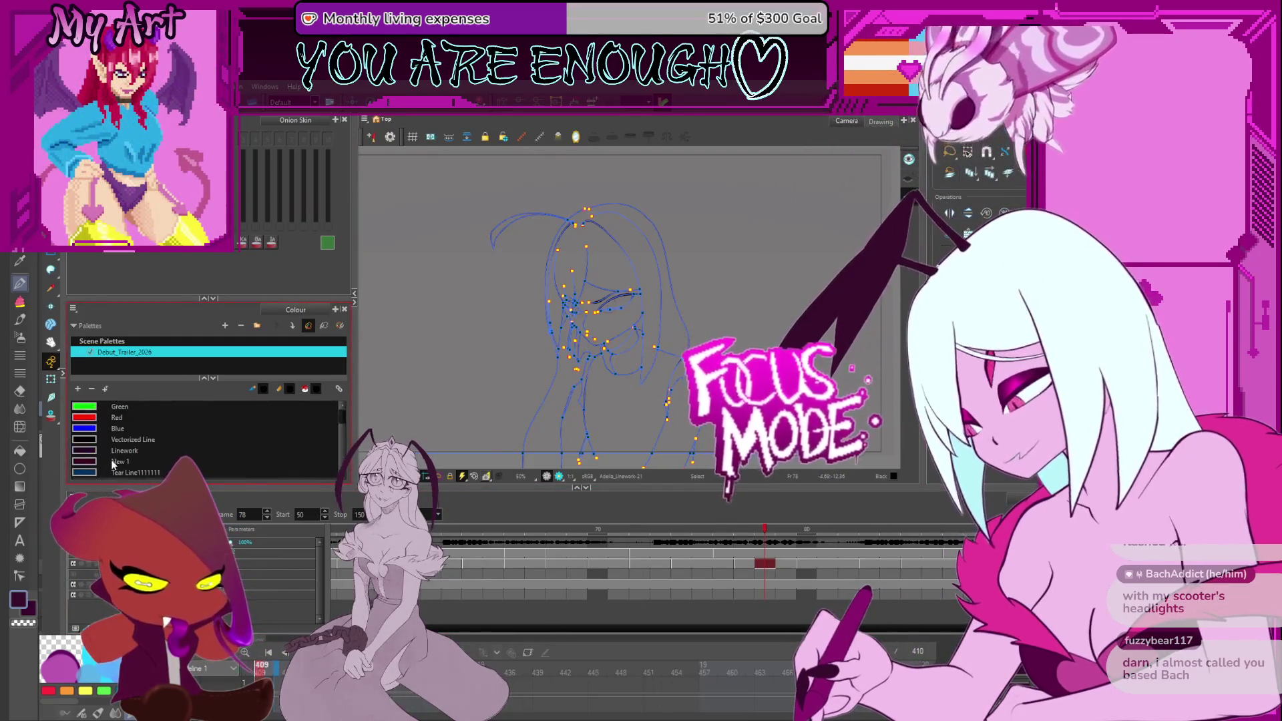
pyautogui.click(260, 472)
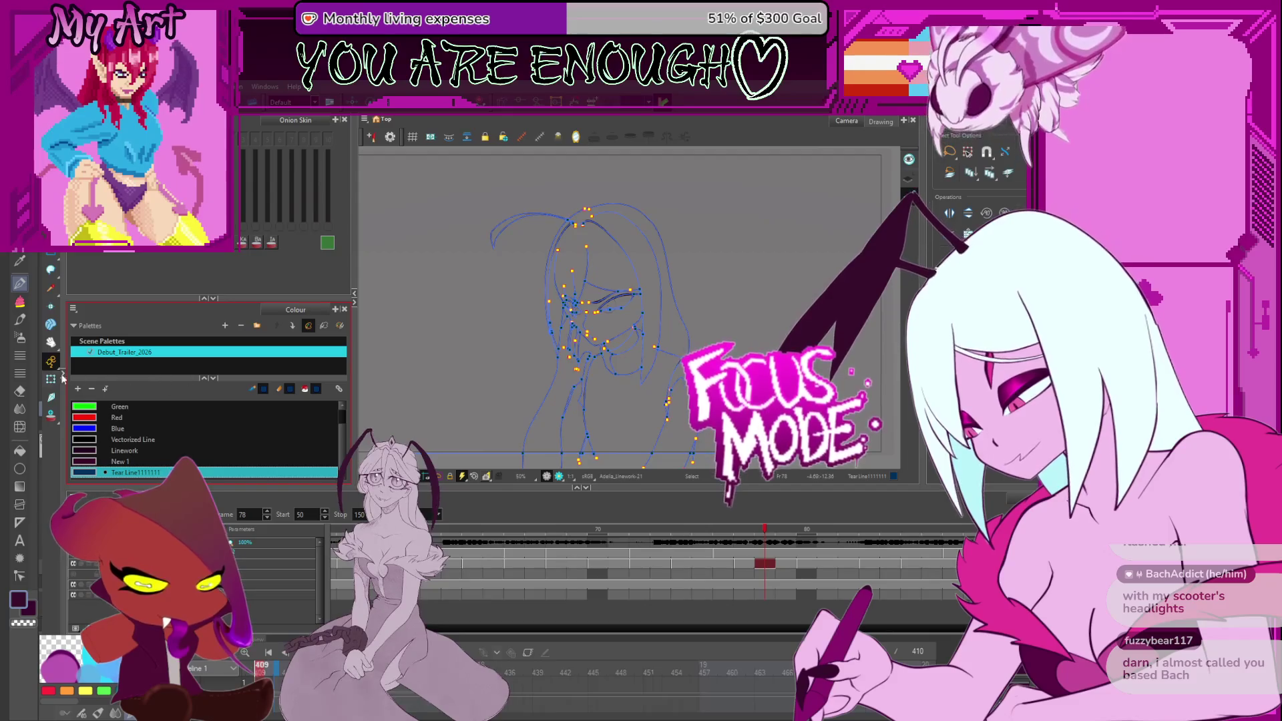
pyautogui.click(77, 388)
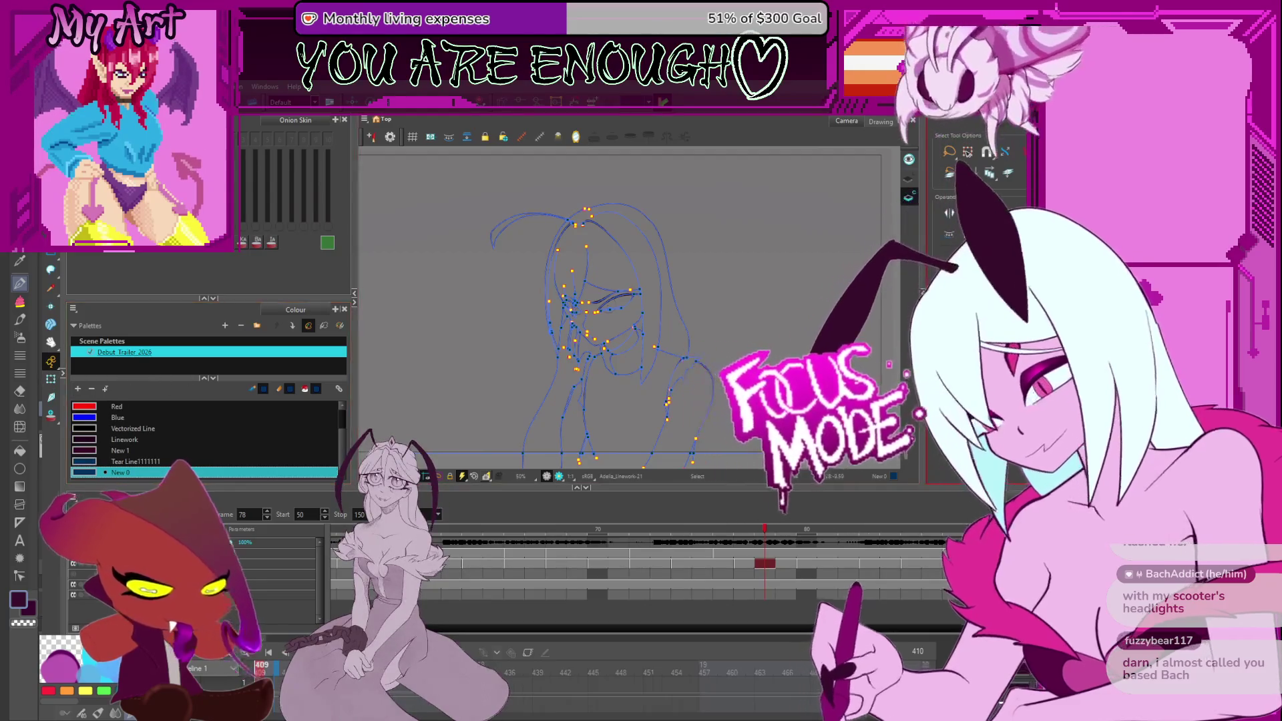